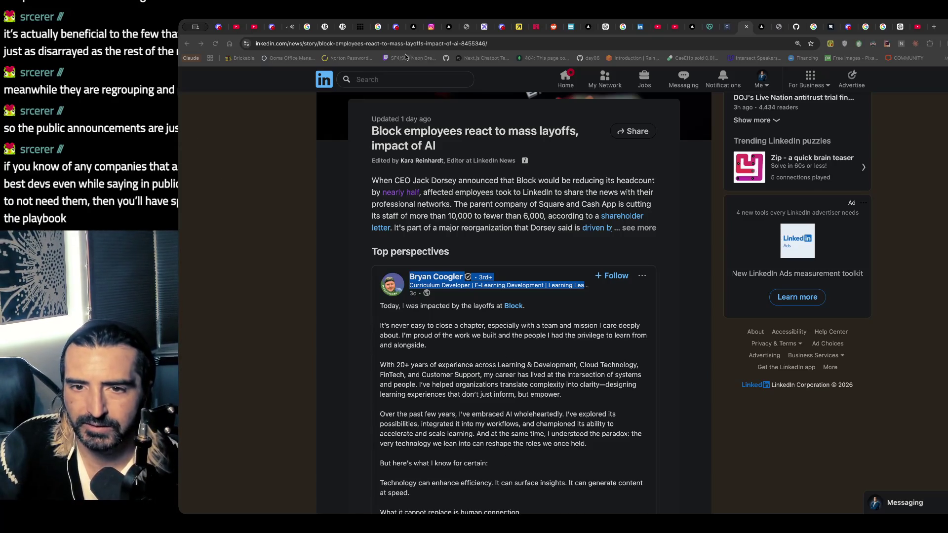
- Compare the Premium Career Monthly ($39.99 crossed out) and Annual prices, then close the checkout
{"action": "left_click", "coordinate": [397, 26]}
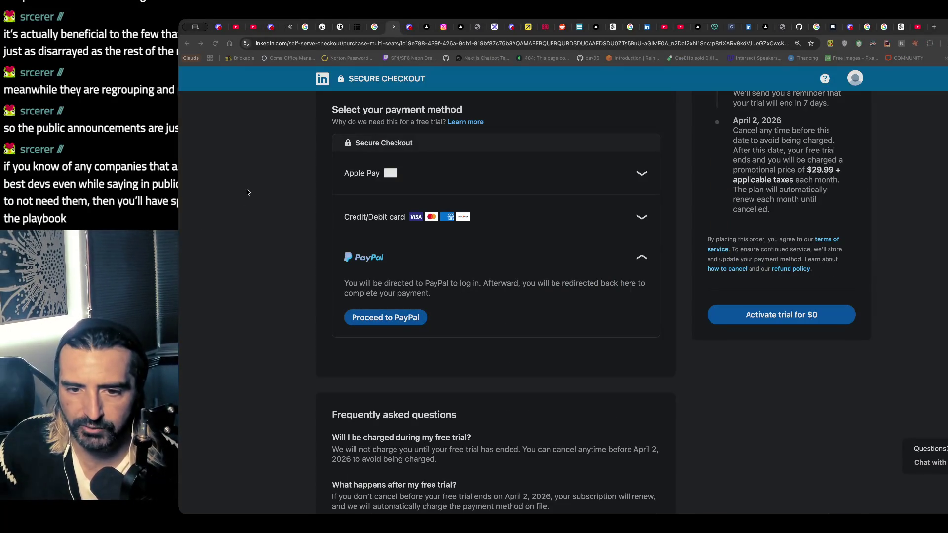
{"action": "scroll", "coordinate": [405, 134], "scroll_direction": "up", "scroll_amount": 5}
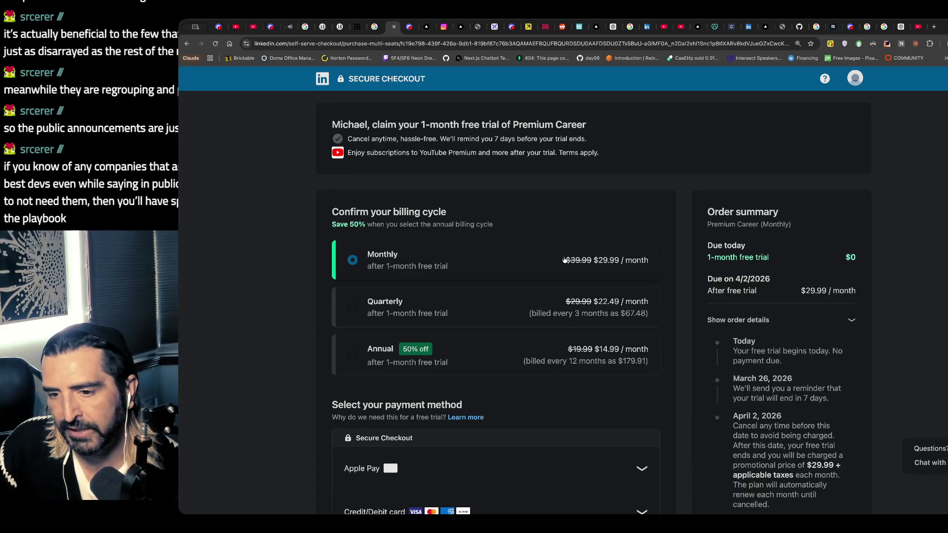
{"action": "left_click_drag", "start_coordinate": [564, 261], "coordinate": [593, 261]}
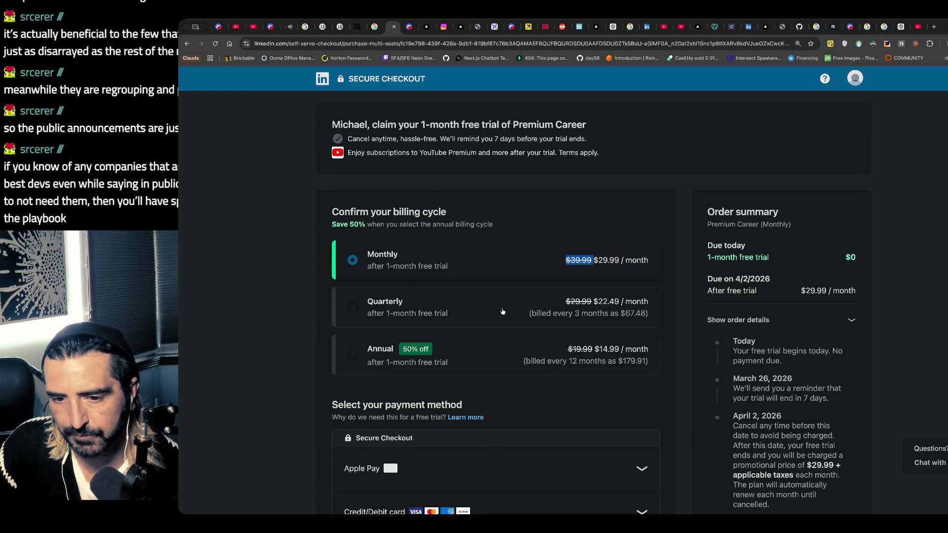
{"action": "left_click_drag", "start_coordinate": [566, 345], "coordinate": [574, 379]}
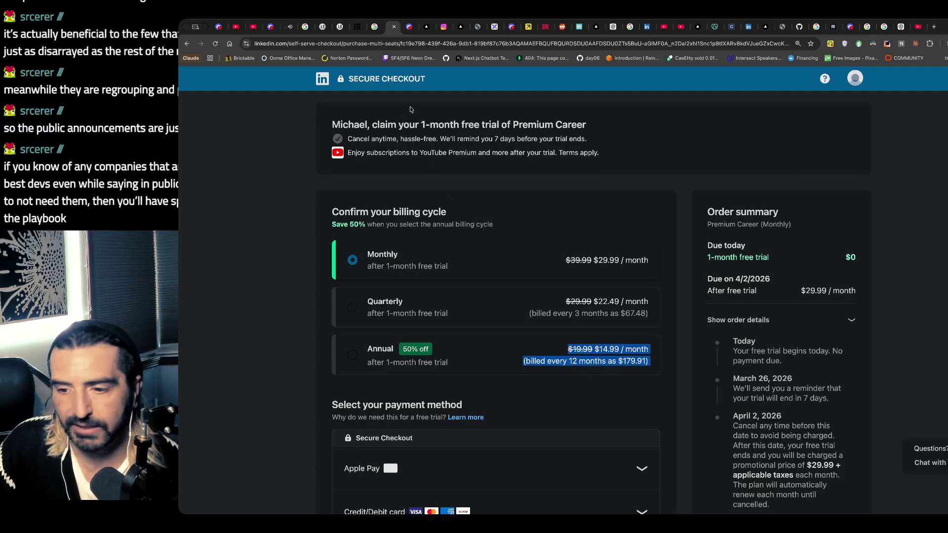
{"action": "left_click", "coordinate": [394, 26]}
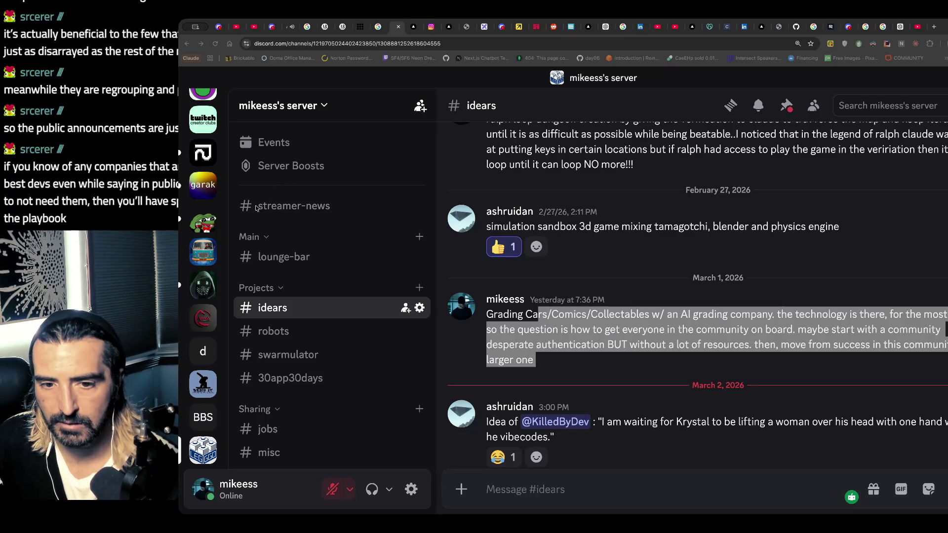
- Return from Discord to the LinkedIn Premium Career checkout tab
{"action": "left_click", "coordinate": [388, 27]}
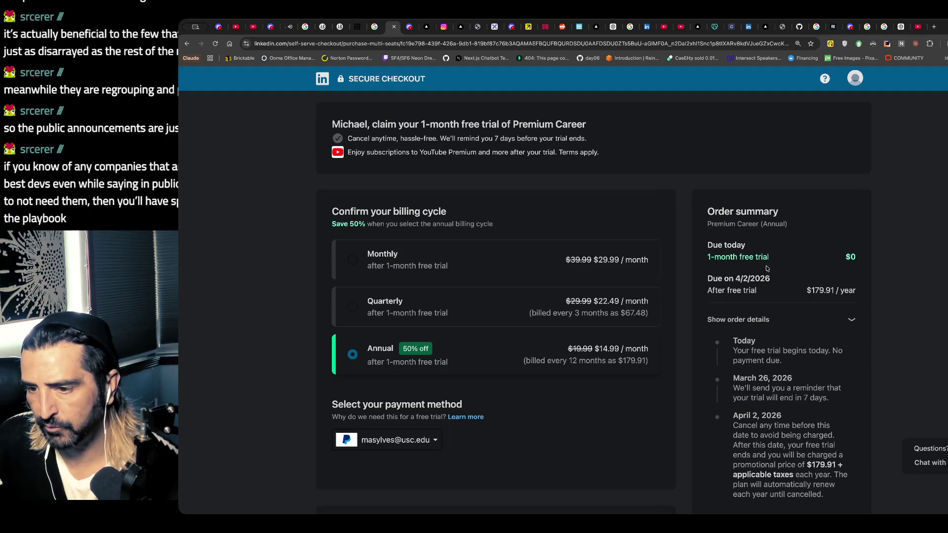
- Choose Monthly billing, review the trial reminder and renewal terms, and activate the $0 trial
{"action": "scroll", "coordinate": [766, 296], "scroll_direction": "down", "scroll_amount": 2}
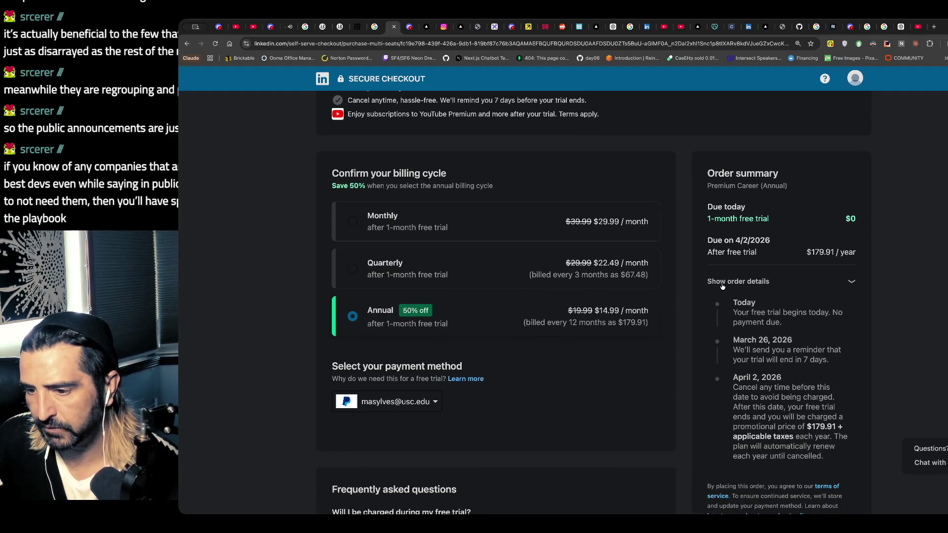
{"action": "scroll", "coordinate": [722, 286], "scroll_direction": "down", "scroll_amount": 3}
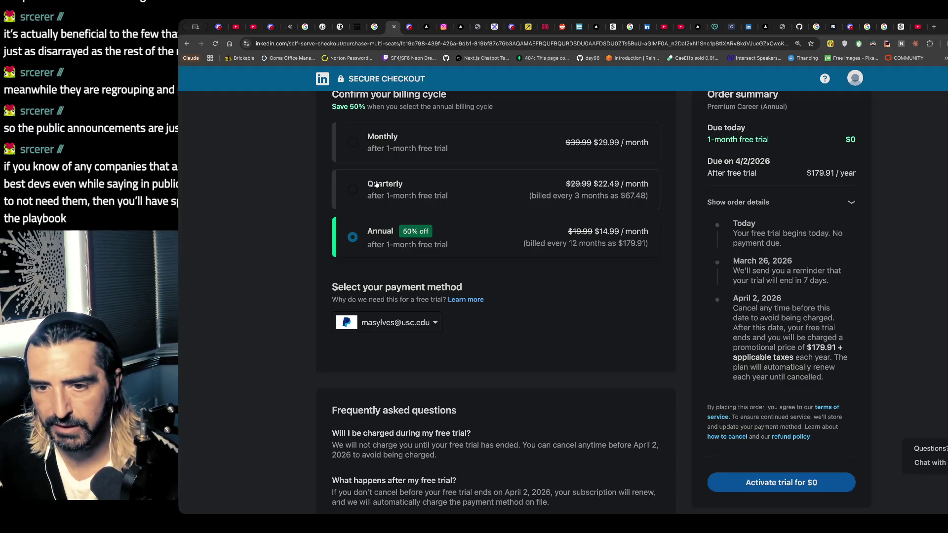
{"action": "left_click", "coordinate": [353, 142]}
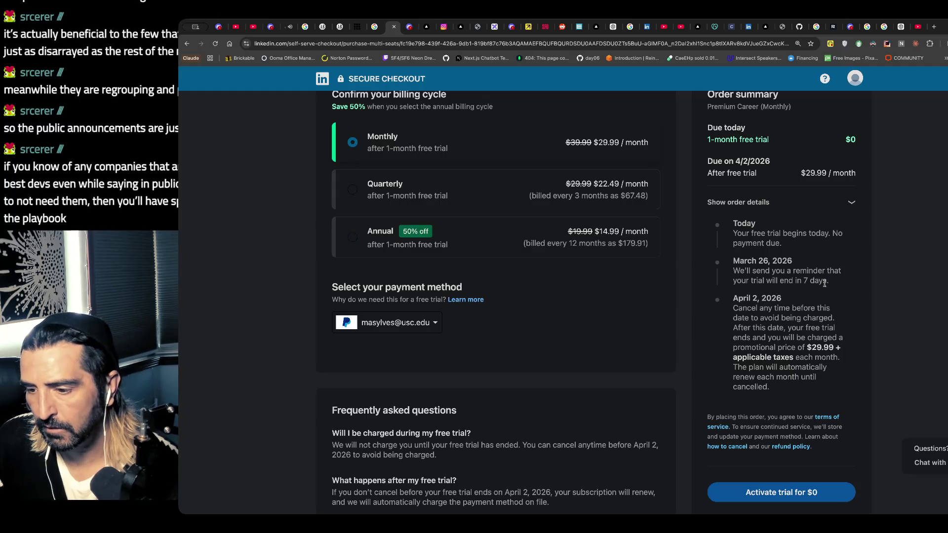
{"action": "left_click", "coordinate": [354, 238]}
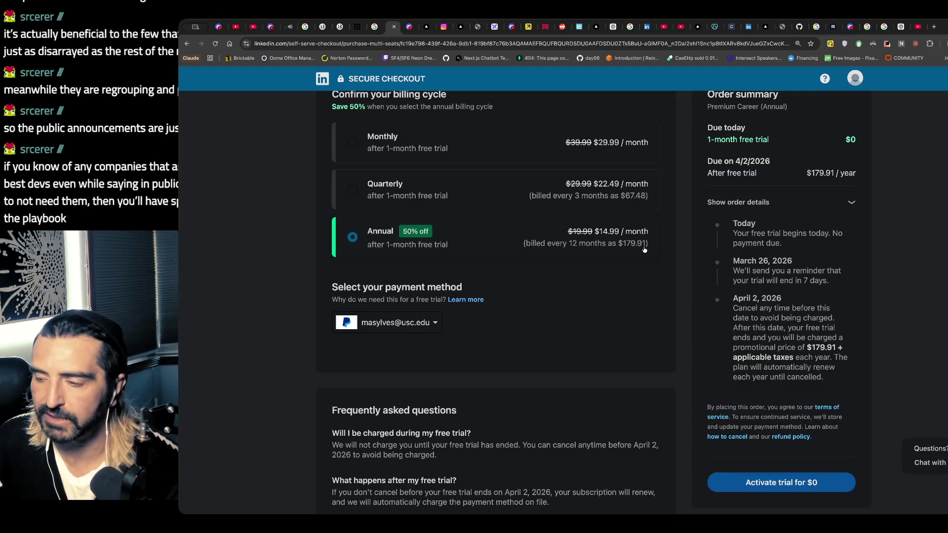
{"action": "left_click", "coordinate": [353, 141]}
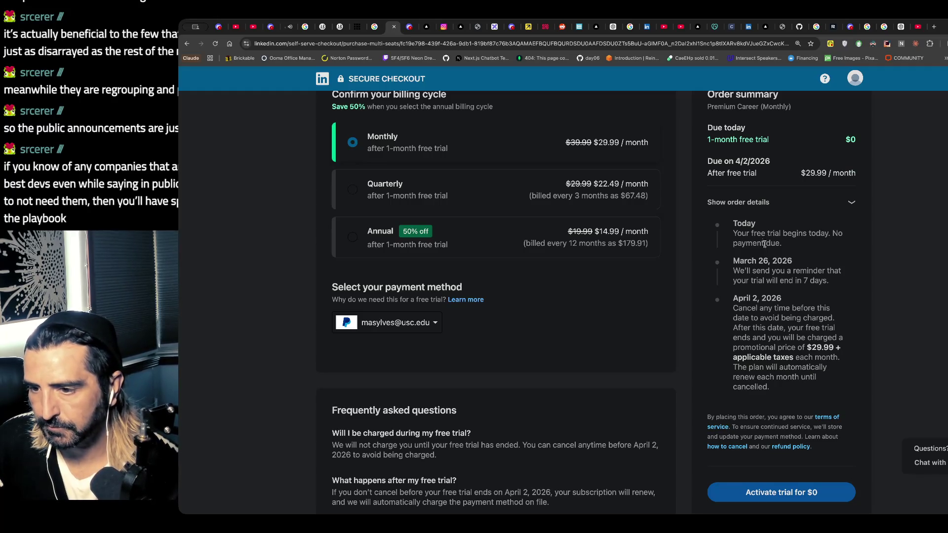
{"action": "left_click_drag", "start_coordinate": [750, 241], "coordinate": [750, 288]}
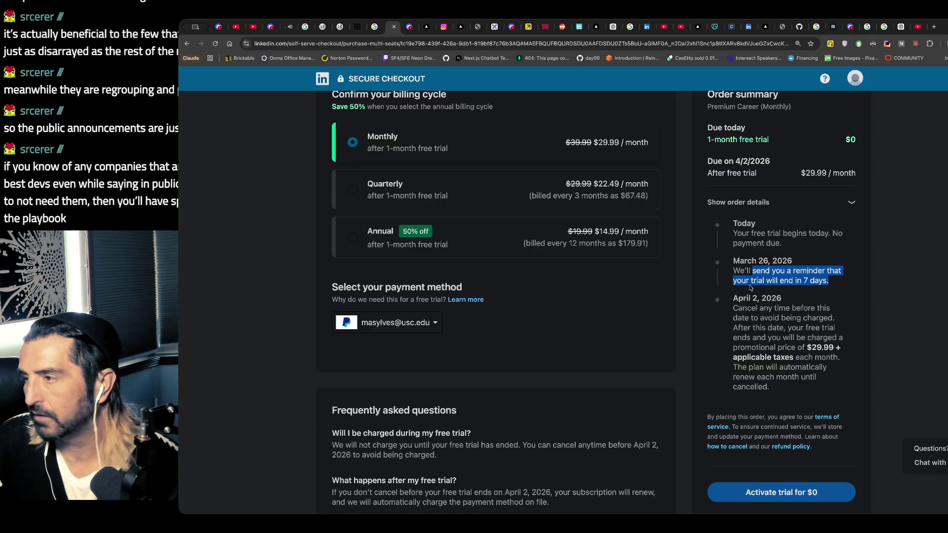
{"action": "left_click_drag", "start_coordinate": [768, 308], "coordinate": [769, 427]}
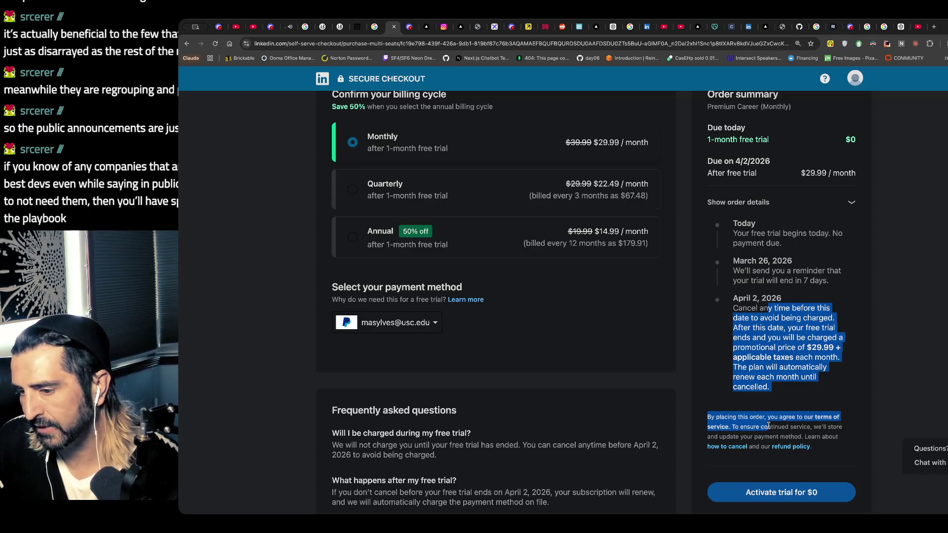
{"action": "left_click", "coordinate": [800, 492]}
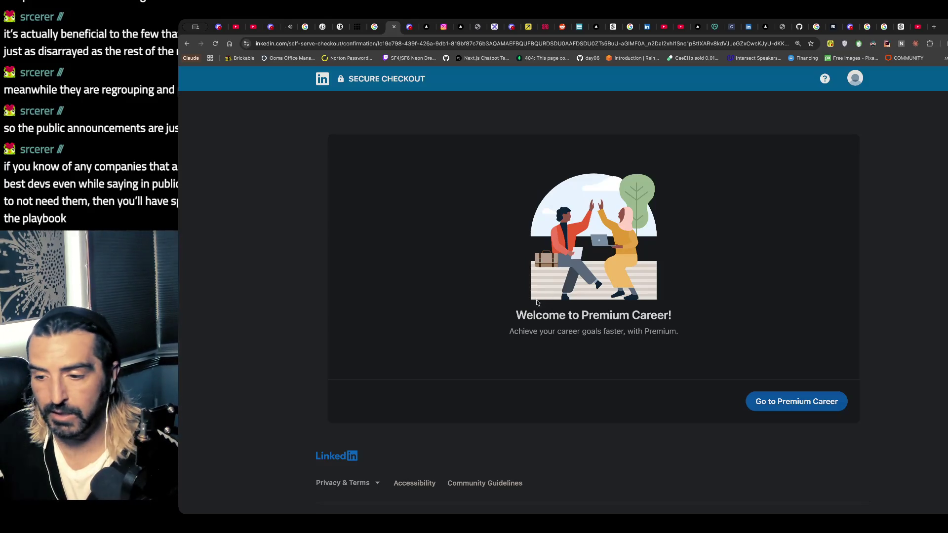
- Continue into Premium Career, then go back through history to the Block employee's profile
{"action": "left_click", "coordinate": [785, 393]}
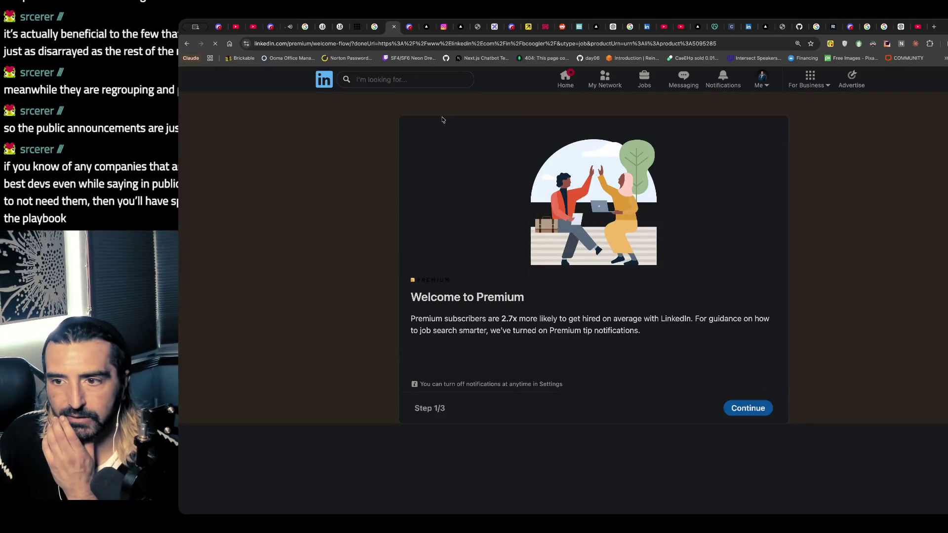
{"action": "right_click", "coordinate": [187, 43]}
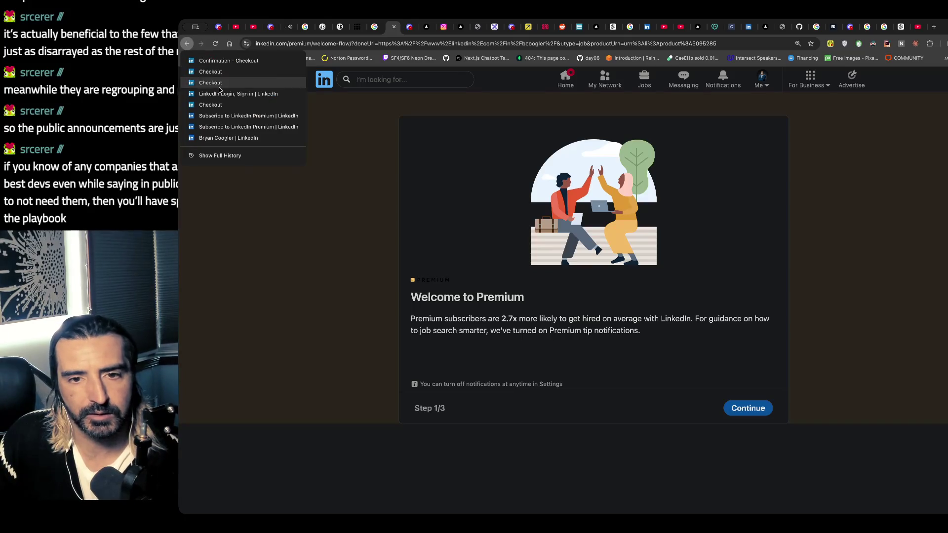
{"action": "left_click", "coordinate": [219, 138]}
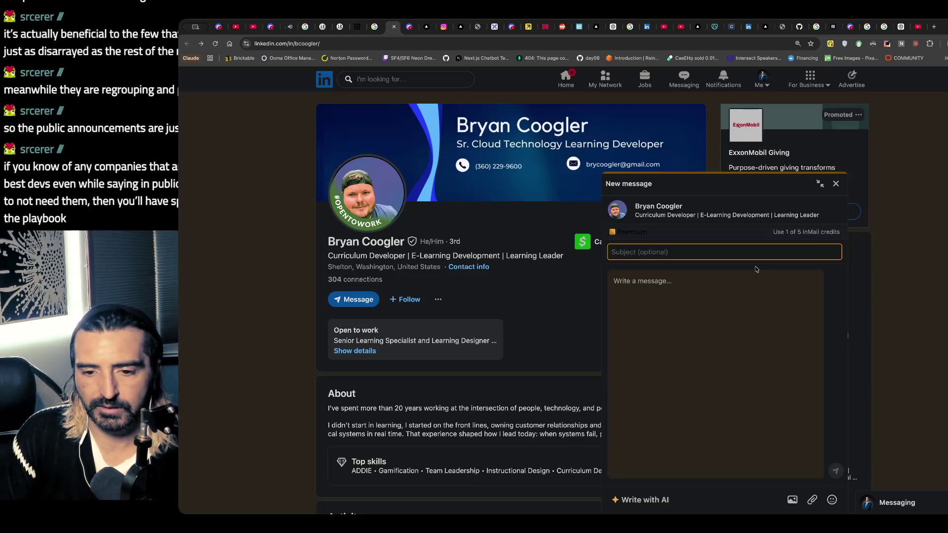
- Move the greeting into the message body and set the subject to 'Dev curious about blocks.xyz'
{"action": "type", "text": "hey brya"}
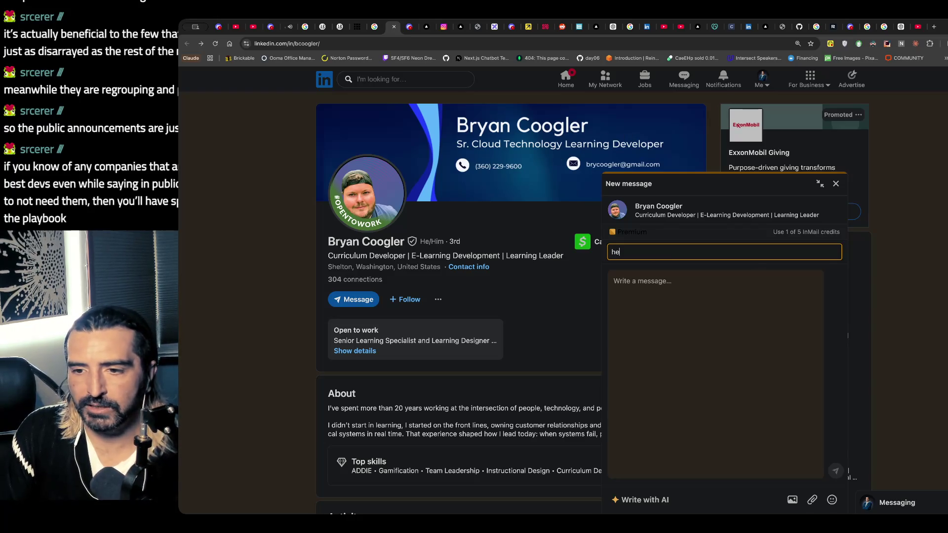
{"action": "type", "text": "m "}
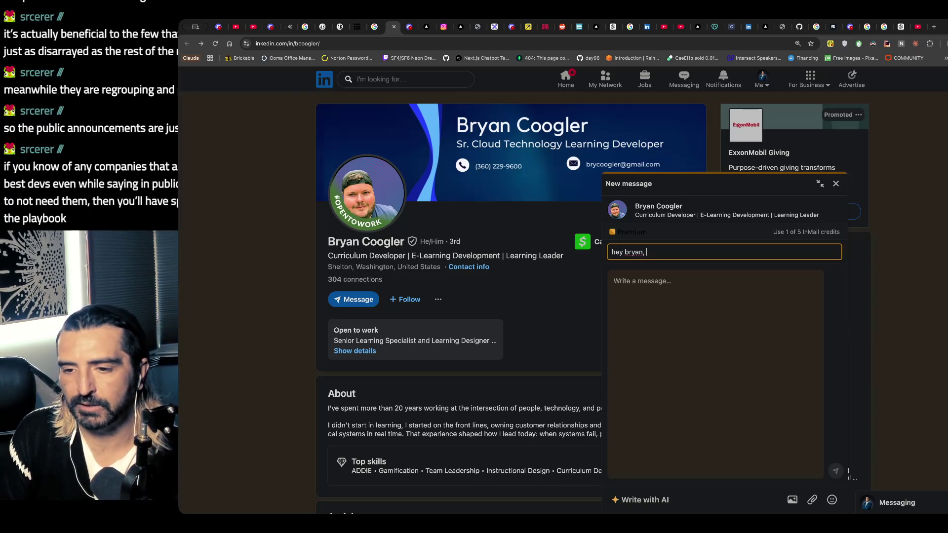
{"action": "type", "text": "My name"}
{"action": "key", "text": "ctrl+a"}
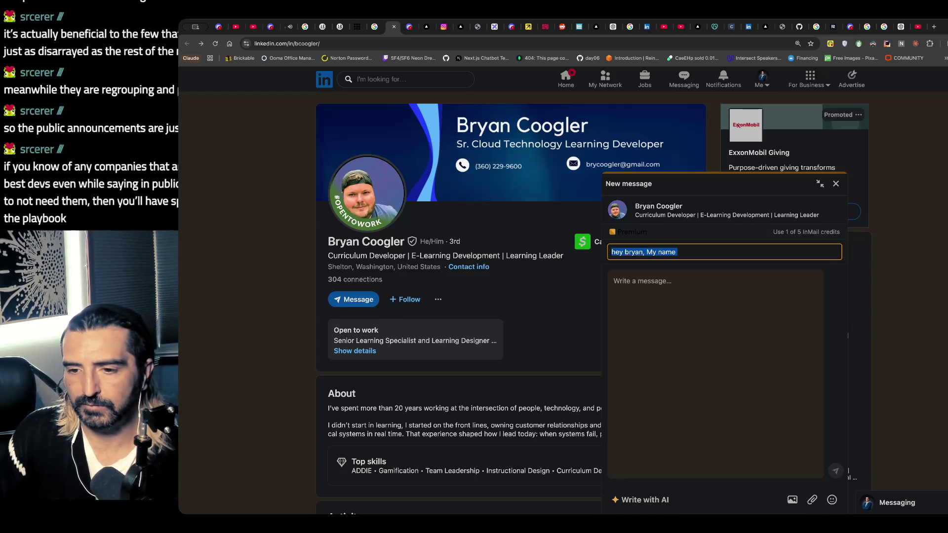
{"action": "key", "text": "ctrl+x"}
{"action": "left_click", "coordinate": [749, 306]}
{"action": "key", "text": "ctrl+v"}
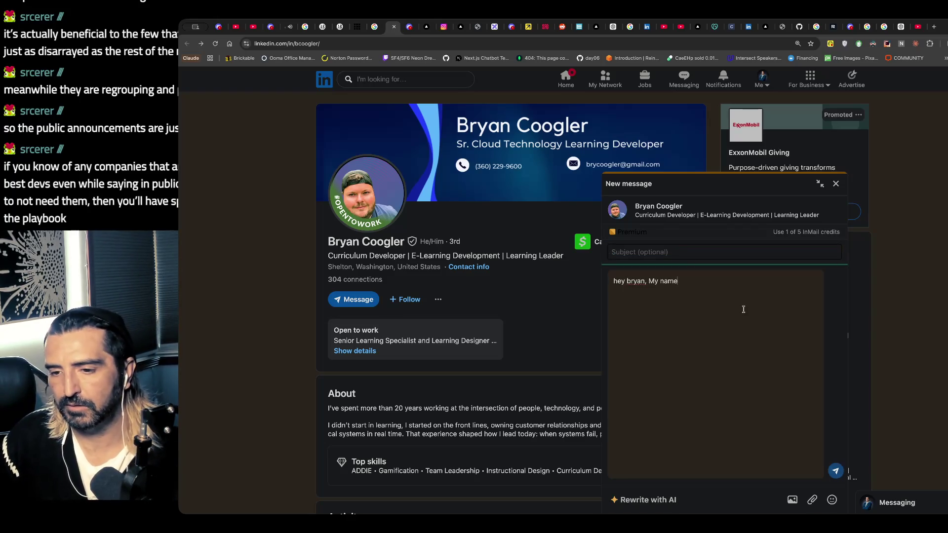
{"action": "left_click", "coordinate": [666, 251]}
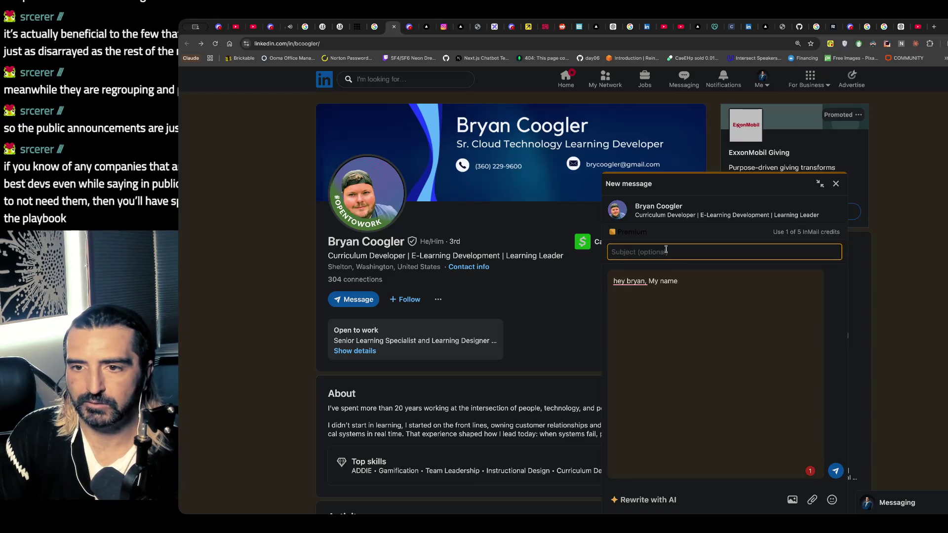
{"action": "type", "text": "Twithc"}
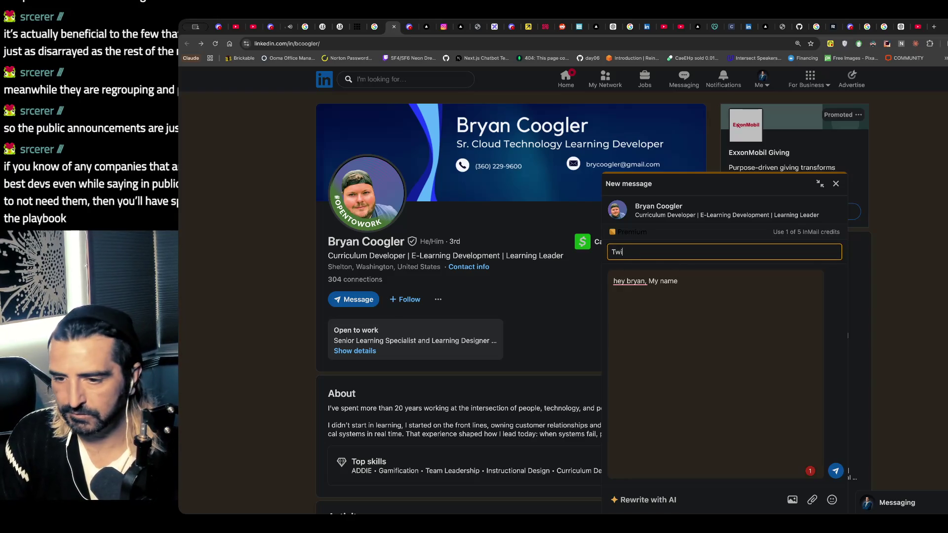
{"action": "double_click", "coordinate": [667, 252]}
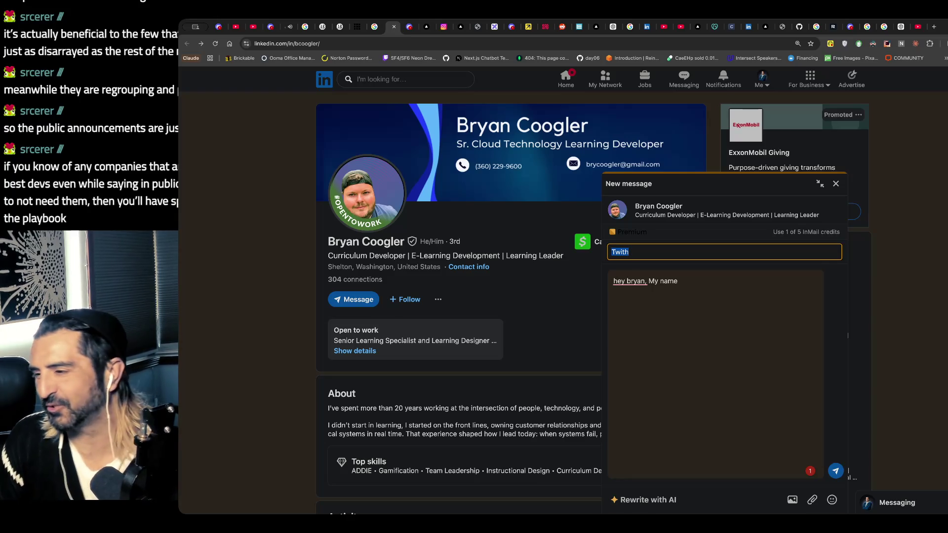
{"action": "left_click", "coordinate": [666, 249]}
{"action": "type", "text": "Dev curious about blocks.xyz"}
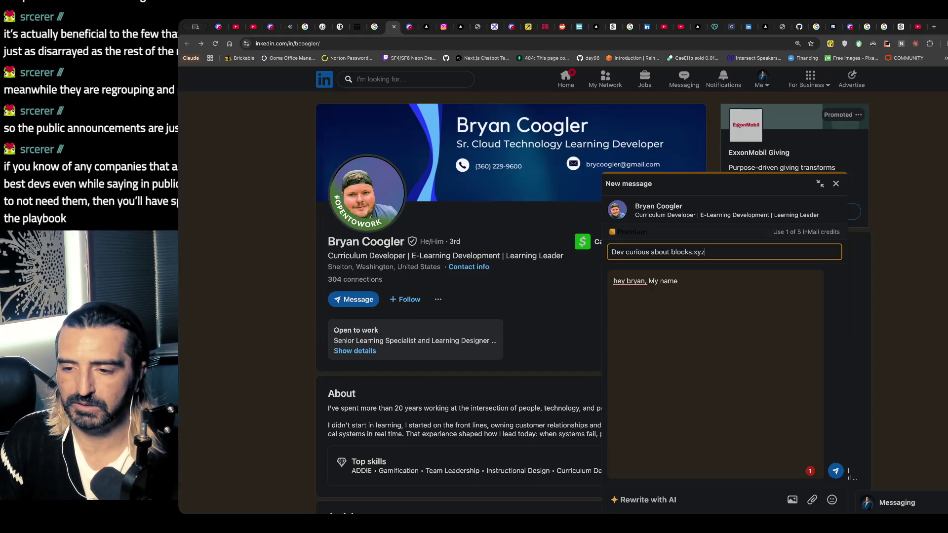
- Introduce yourself in the body as a professional software engineer who also streams on Twitch
{"action": "left_click", "coordinate": [678, 281]}
{"action": "key", "text": "BackSpace"}
{"action": "key", "text": "BackSpace"}
{"action": "key", "text": "BackSpace"}
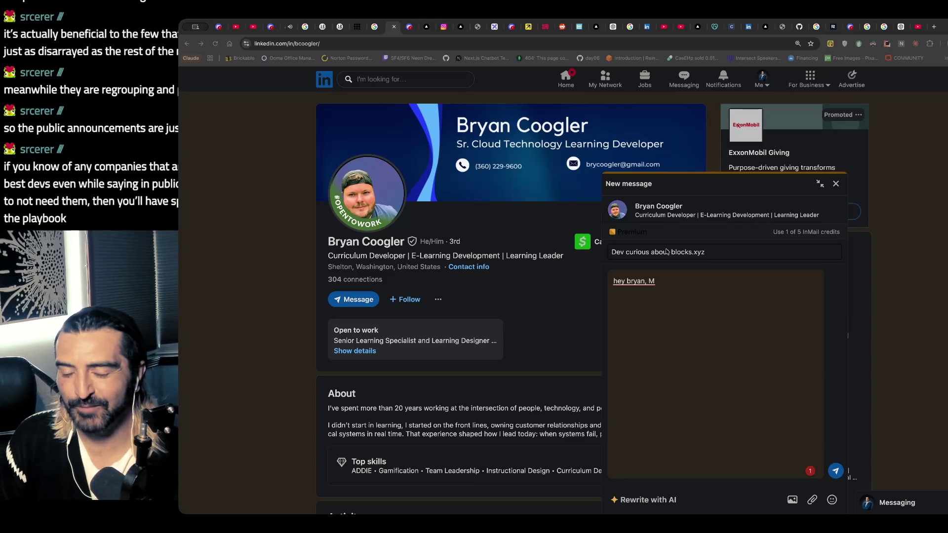
{"action": "key", "text": "BackSpace"}
{"action": "key", "text": "Return"}
{"action": "key", "text": "Return"}
{"action": "type", "text": "my name is Mike "}
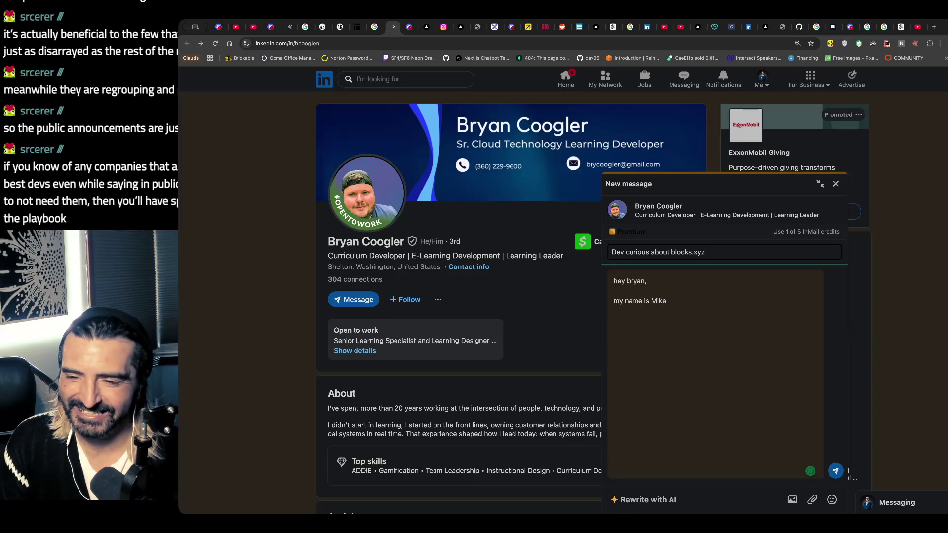
{"action": "type", "text": "S,"}
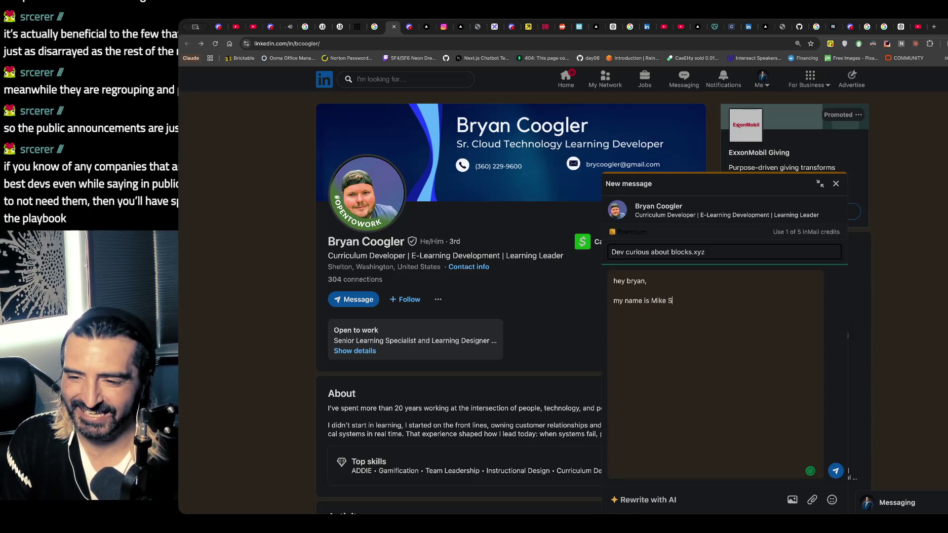
{"action": "type", "text": " and I am profesisional so"}
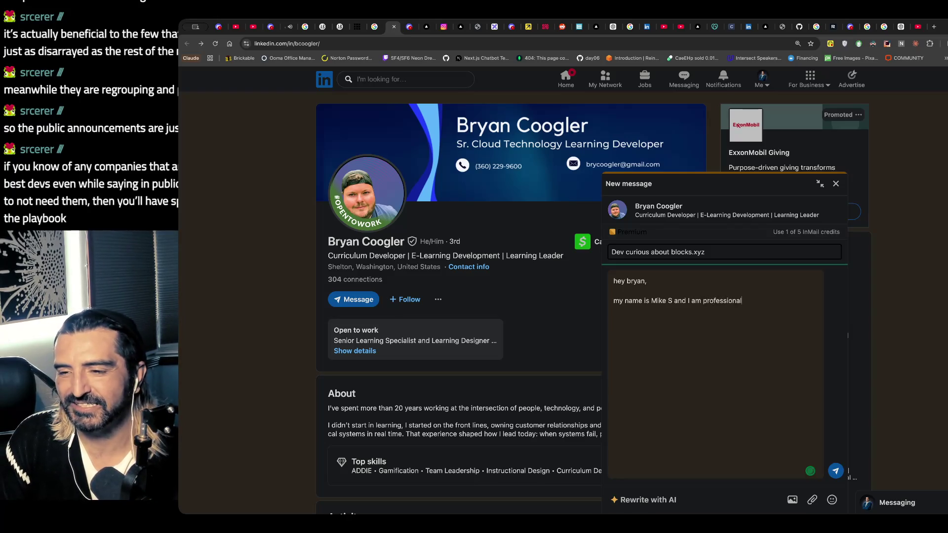
{"action": "type", "text": "are enginee"}
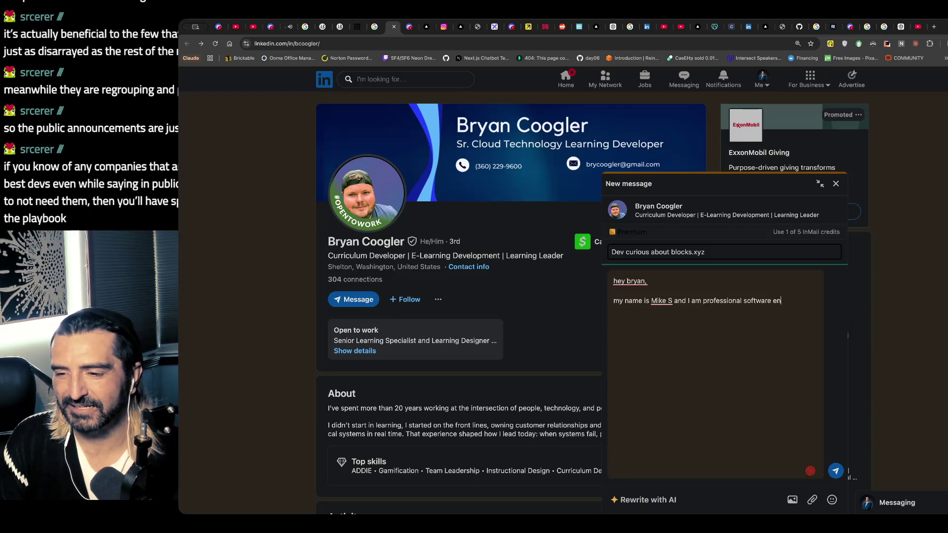
{"action": "type", "text": " also st"}
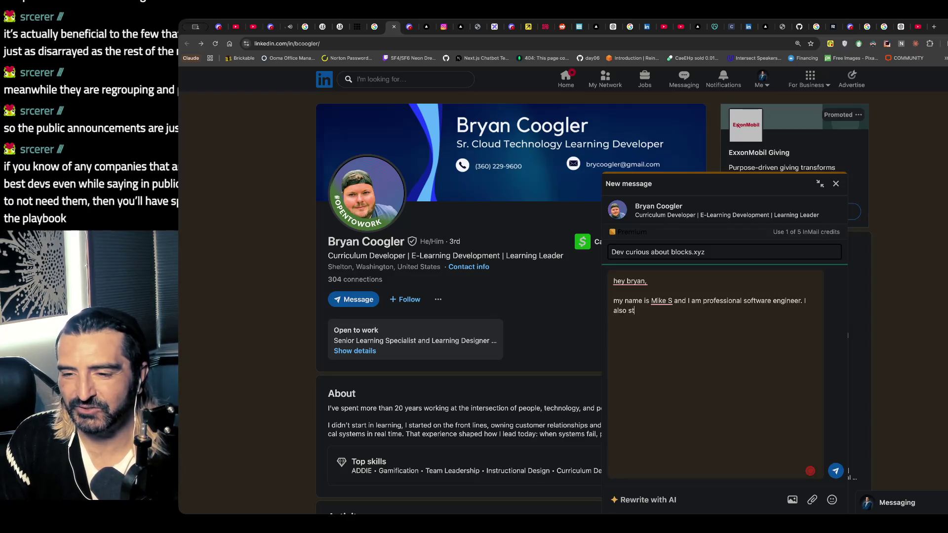
{"action": "type", "text": "ream on twitch"}
{"action": "key", "text": "ctrl+t"}
- Copy your Twitch channel address and paste it into the message after 'twitch'
{"action": "type", "text": "twitch.tv"}
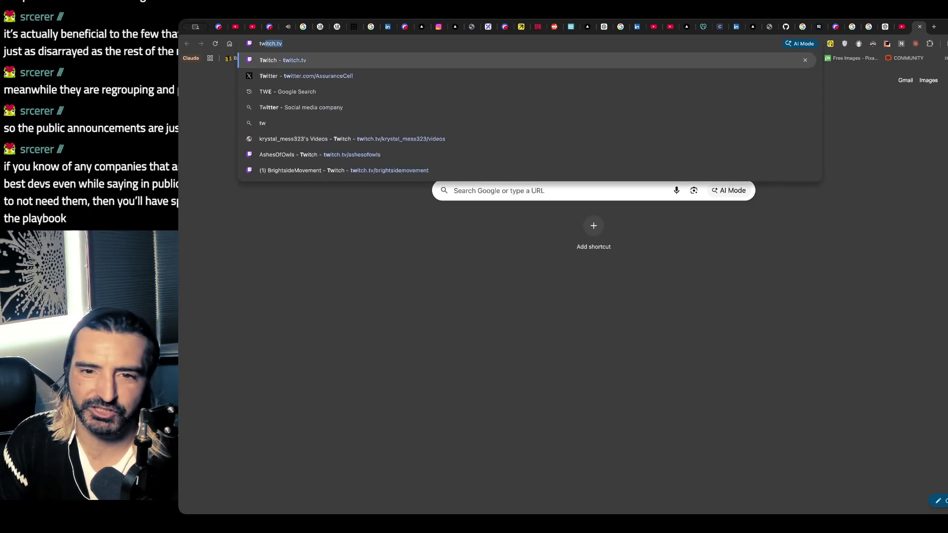
{"action": "key", "text": "Return"}
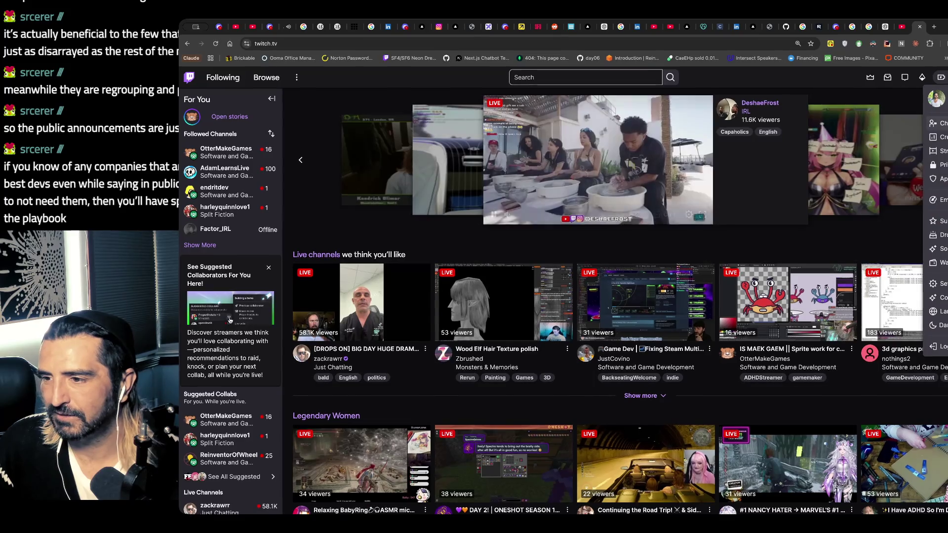
{"action": "key", "text": "Return"}
{"action": "key", "text": "ctrl+l"}
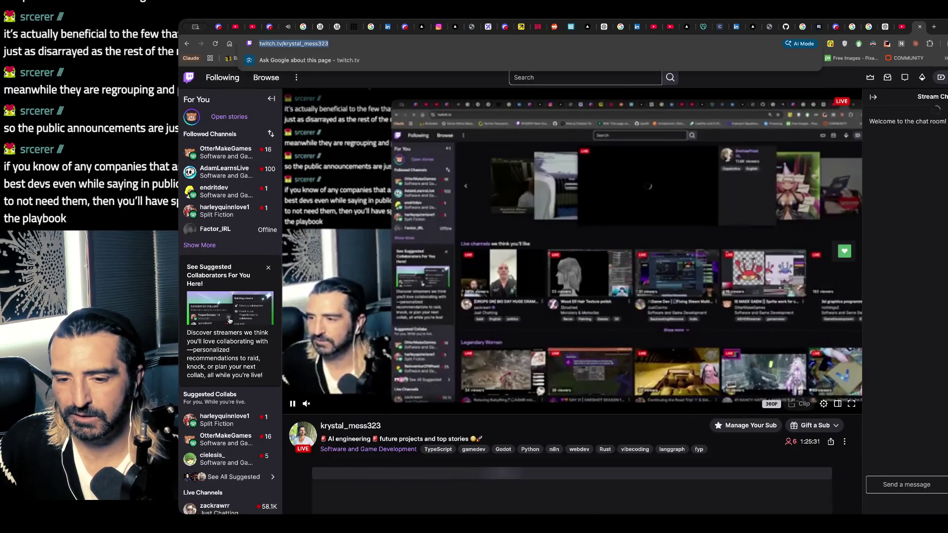
{"action": "left_click", "coordinate": [388, 26]}
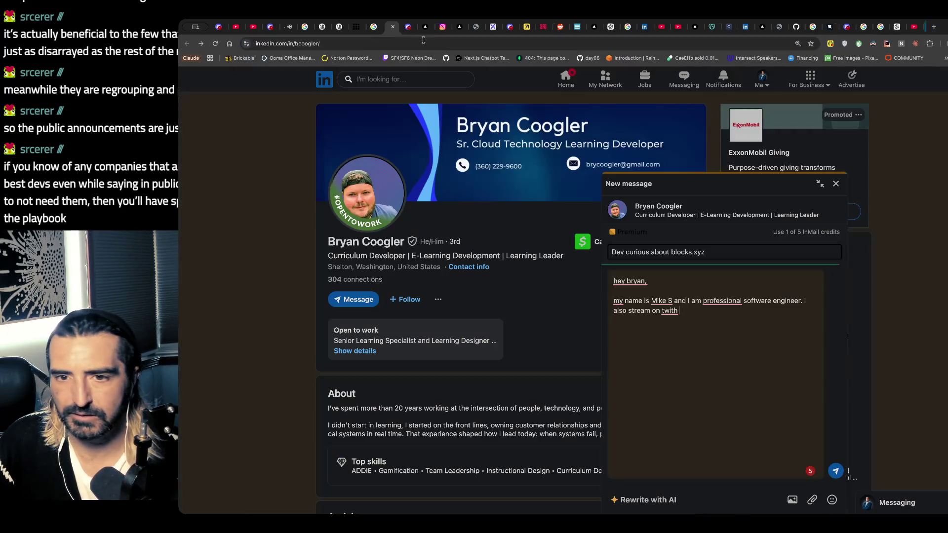
{"action": "left_click", "coordinate": [757, 327]}
{"action": "key", "text": "BackSpace"}
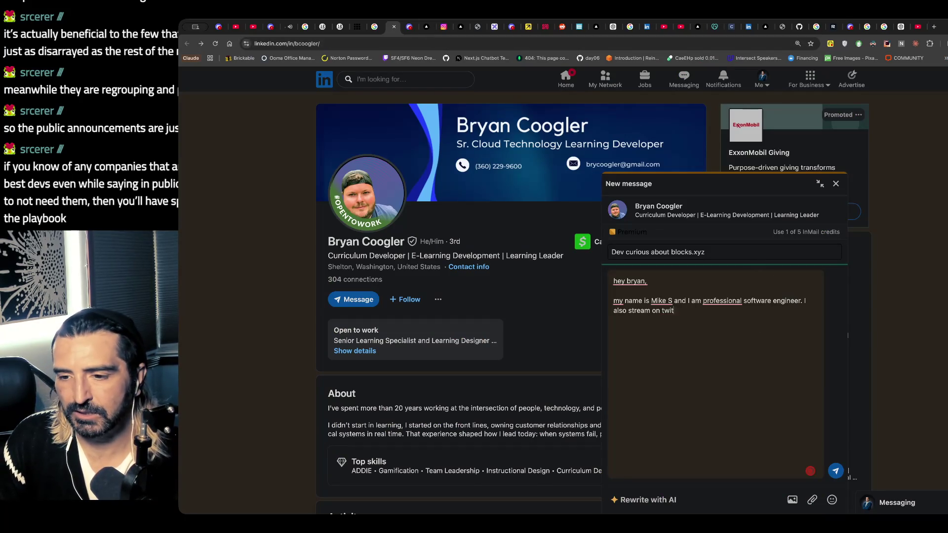
{"action": "type", "text": "tch"}
{"action": "key", "text": "ctrl+v"}
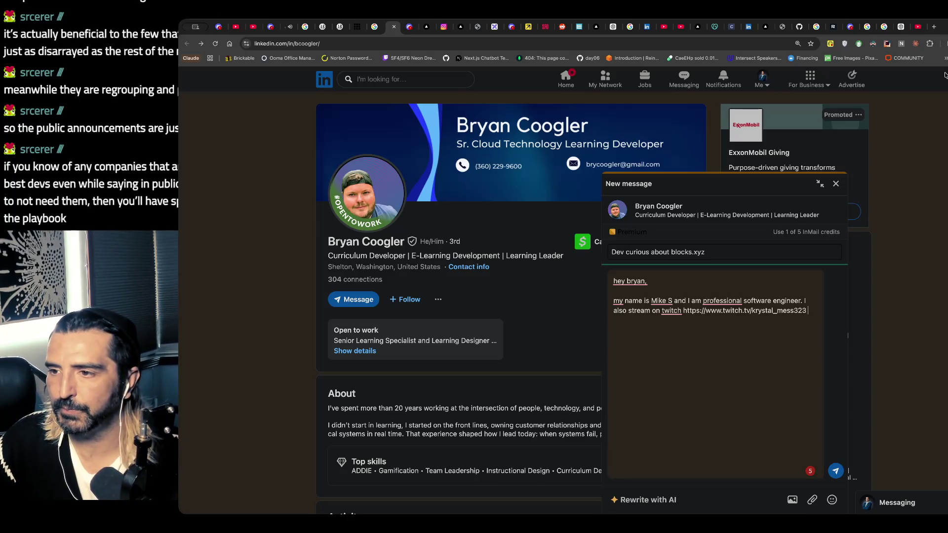
- Copy your own YouTube channel's web address from the YouTube account menu
{"action": "left_click", "coordinate": [919, 27]}
{"action": "left_click", "coordinate": [944, 78]}
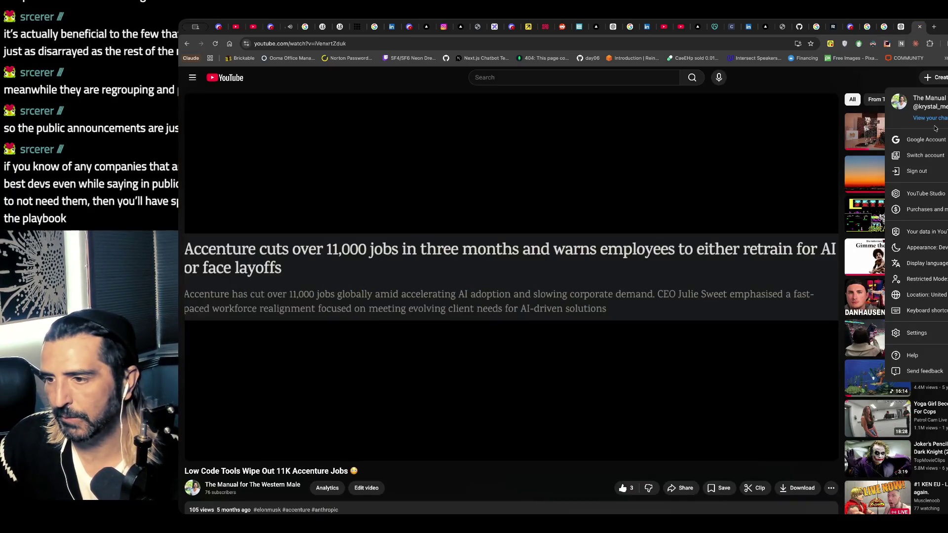
{"action": "left_click", "coordinate": [884, 116]}
{"action": "left_click", "coordinate": [391, 44]}
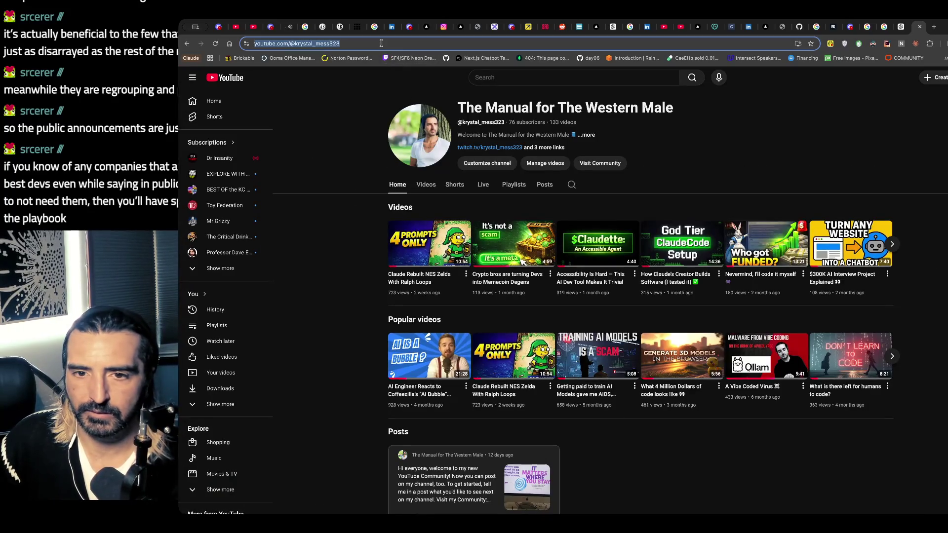
{"action": "left_click", "coordinate": [390, 27]}
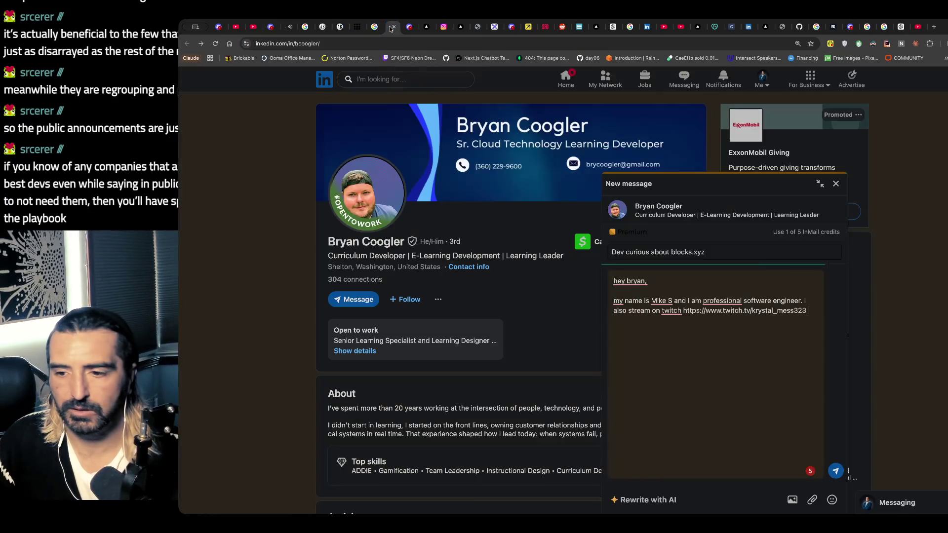
- Add the YouTube link, an AI Engineering line, and questions about what Block used to replace staff
{"action": "type", "text": "and have a"}
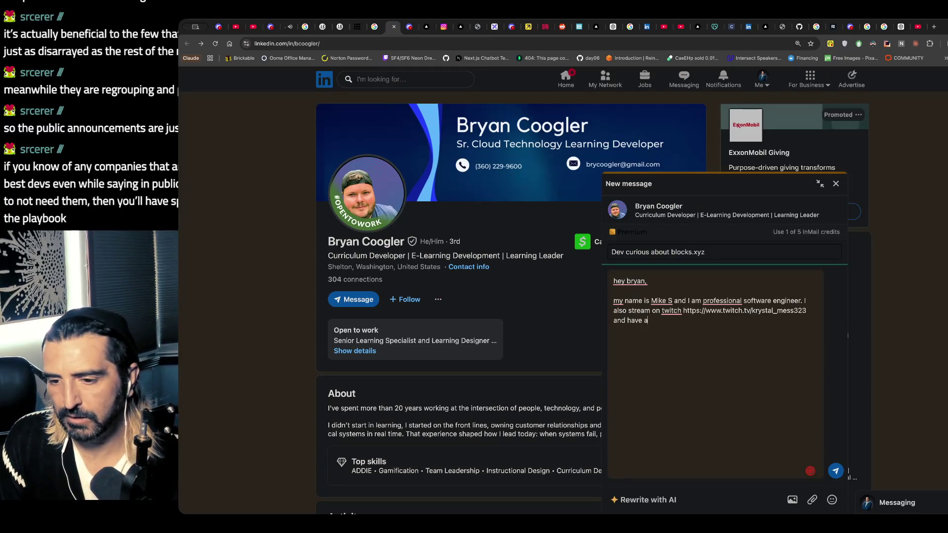
{"action": "type", "text": " yt channel"}
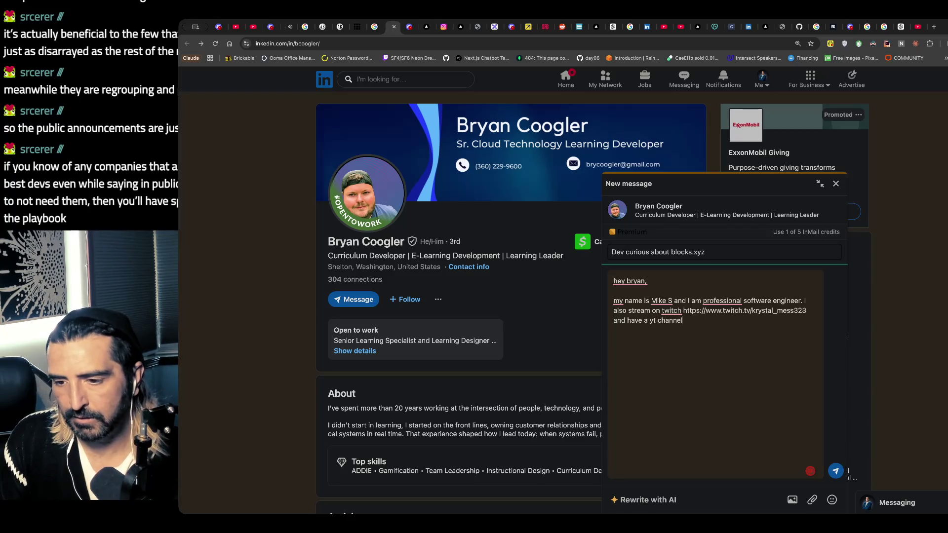
{"action": "type", "text": "https://www.youtube.com/@krystal_mess323"}
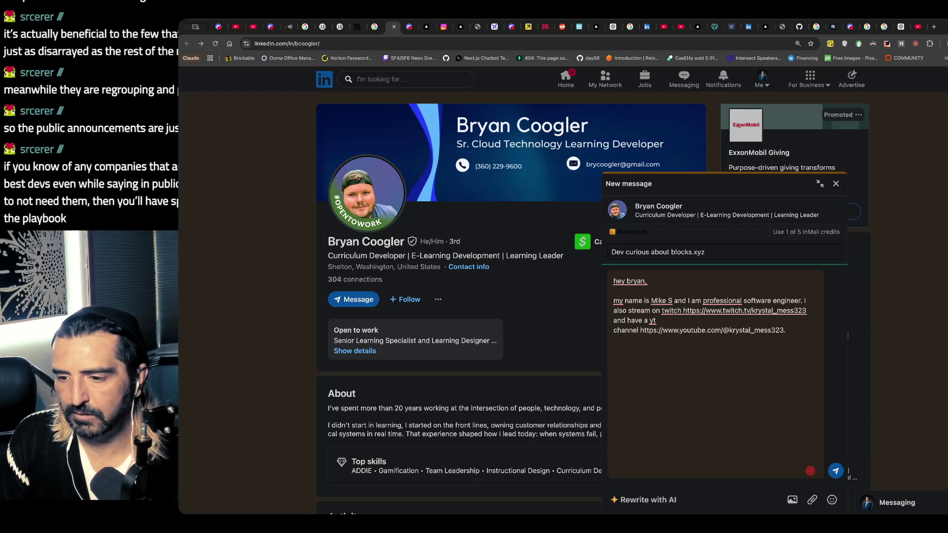
{"action": "type", "text": "coverCS,"}
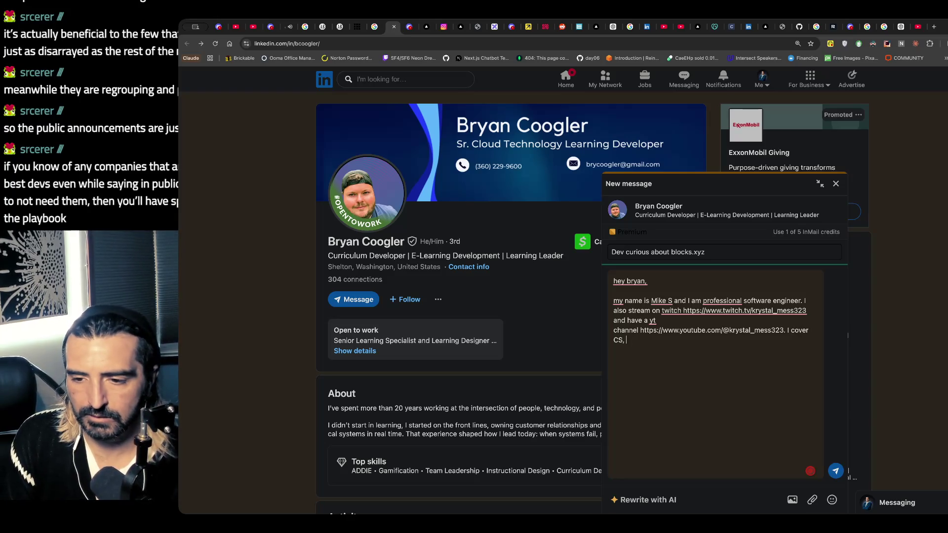
{"action": "type", "text": "road"}
{"action": "type", "text": "as"}
{"action": "type", "text": "ell as AI E"}
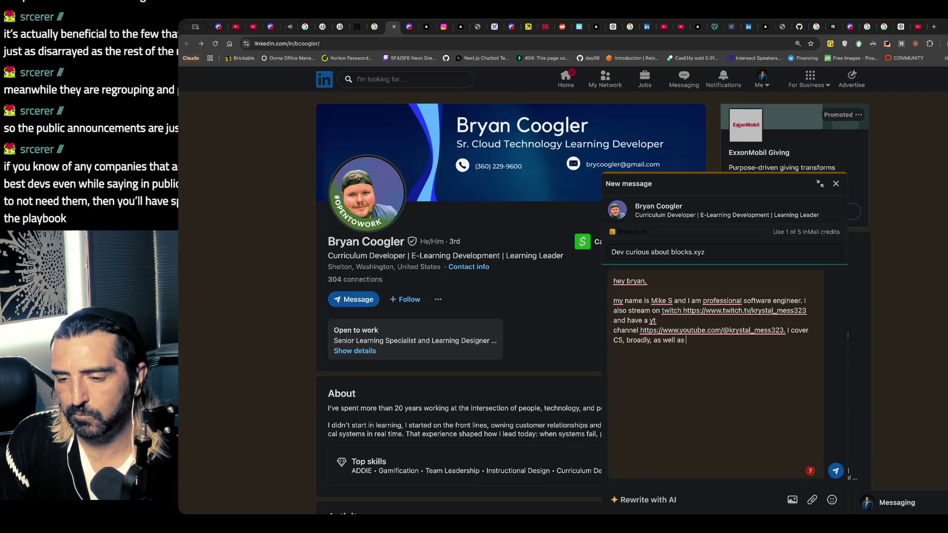
{"action": "type", "text": "ngineering"}
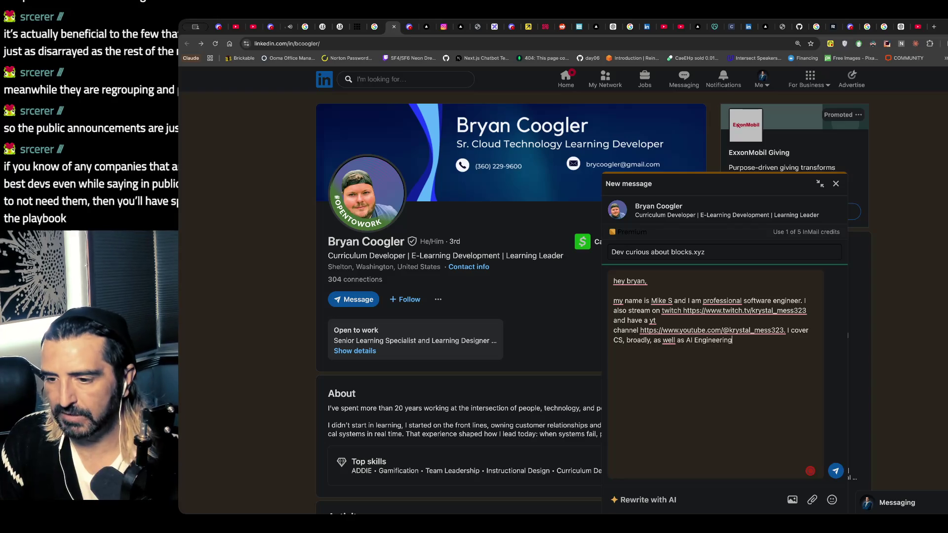
{"action": "type", "text": " Saw"}
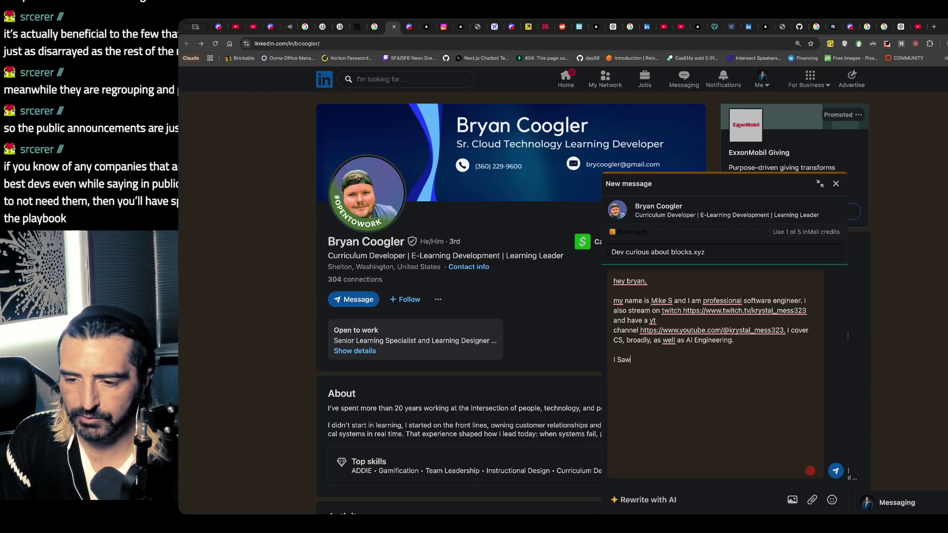
{"action": "type", "text": "w a post "}
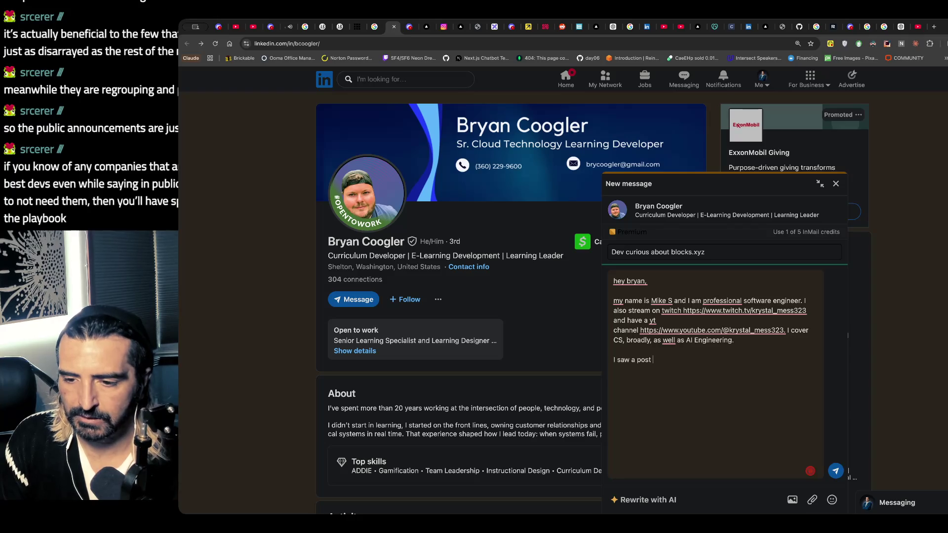
{"action": "type", "text": "here o"}
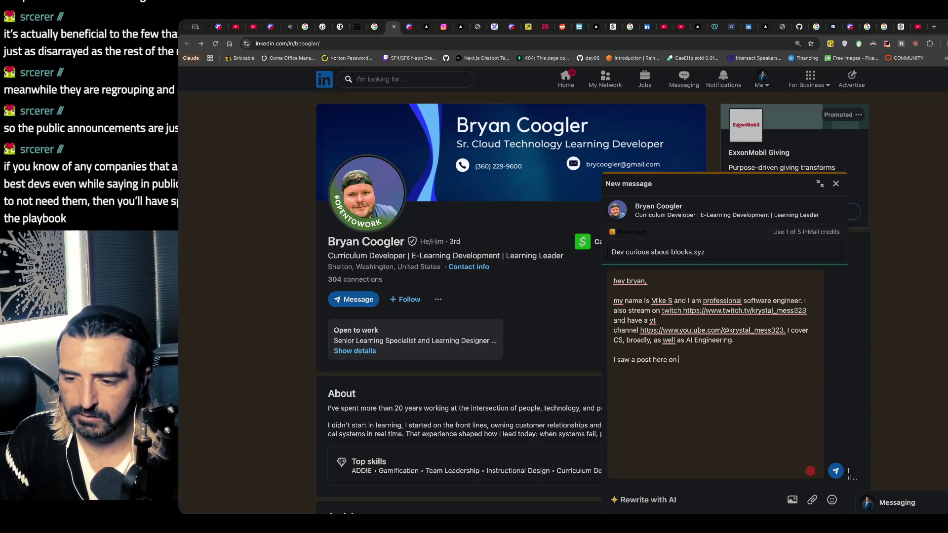
{"action": "type", "text": "nkedin where you "}
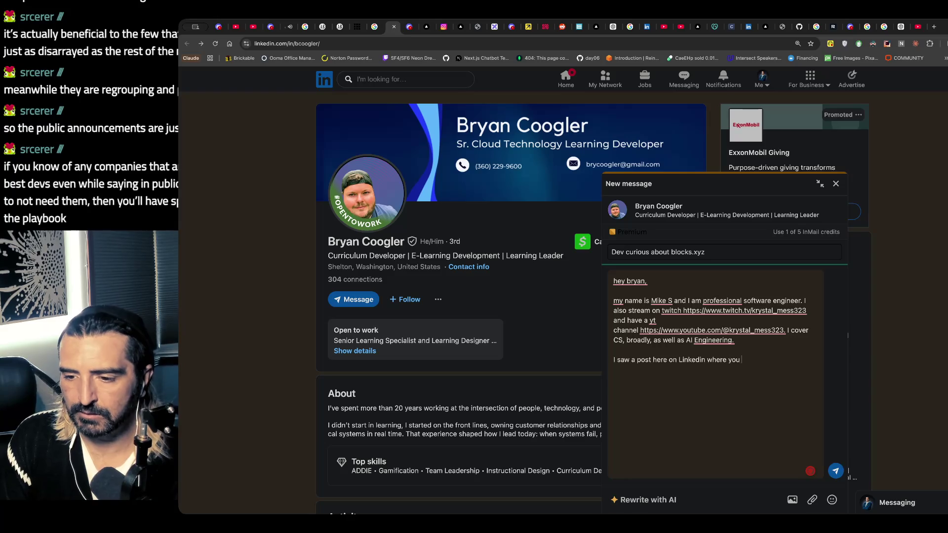
{"action": "type", "text": "mentioned. I a"}
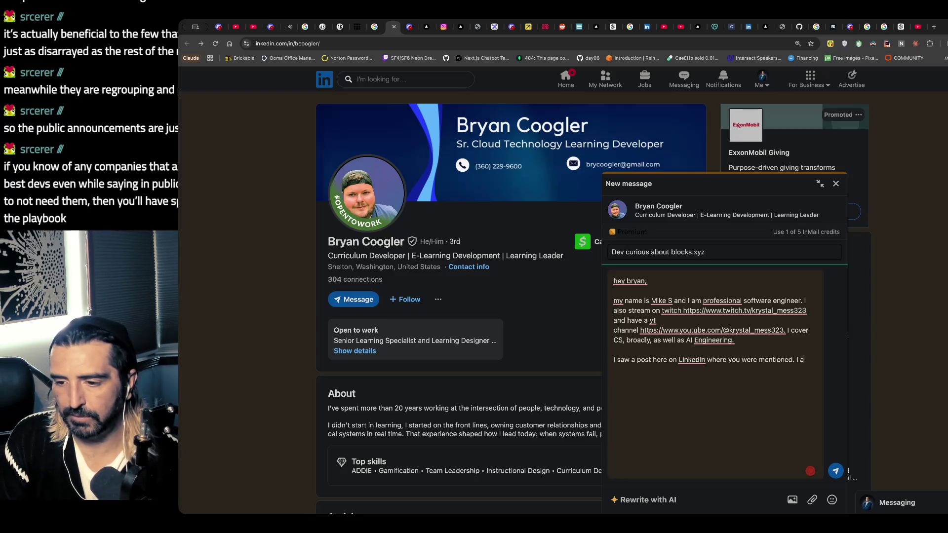
{"action": "key", "text": "BackSpace"}
{"action": "key", "text": "BackSpace"}
{"action": "type", "text": "M"}
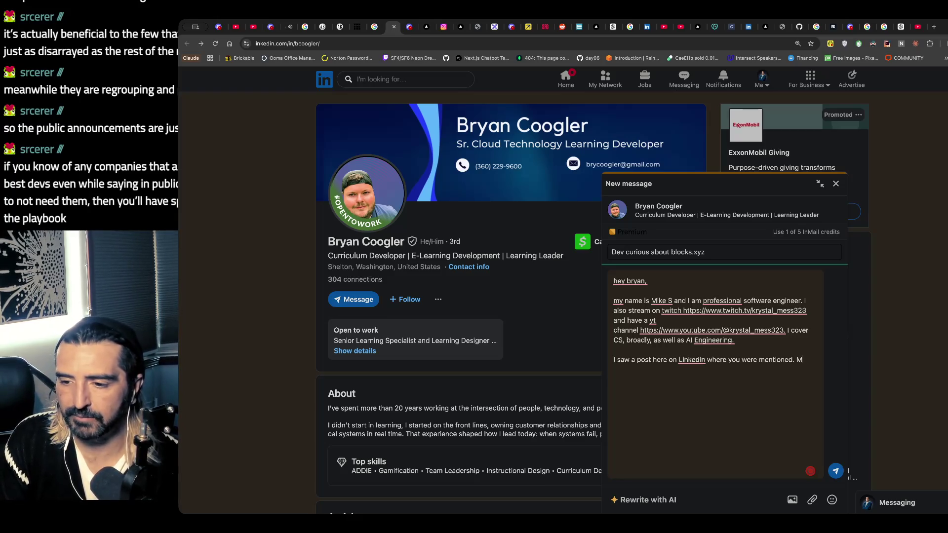
{"action": "type", "text": " an"}
{"action": "type", "text": " mty "}
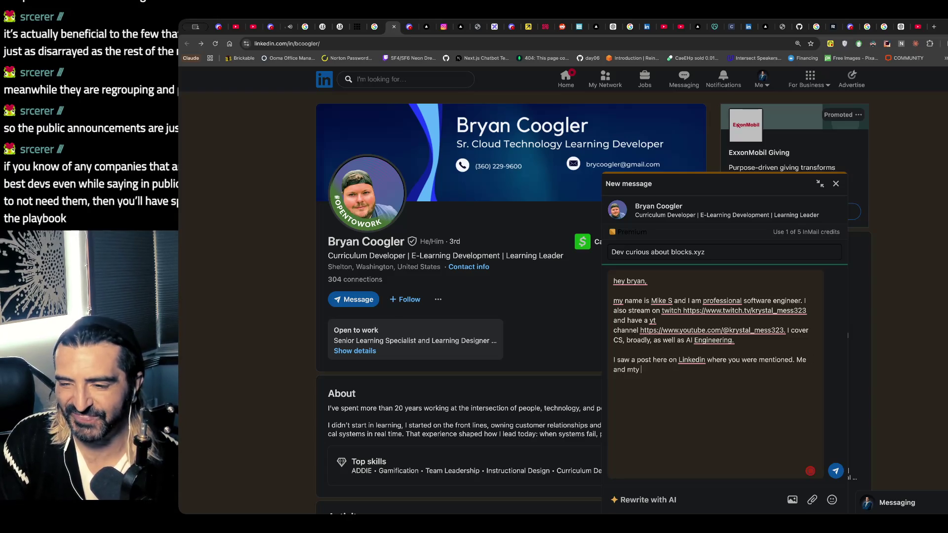
{"action": "type", "text": "audience are super int"}
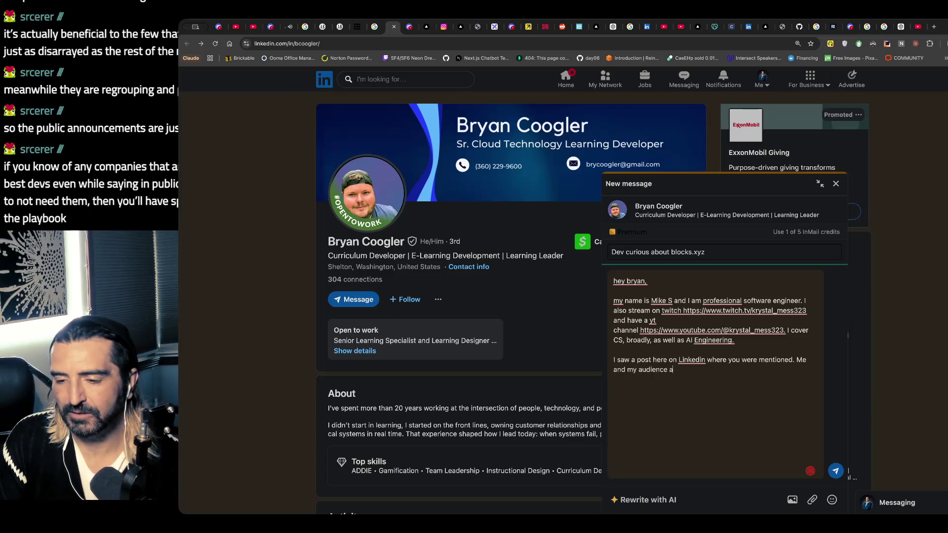
{"action": "type", "text": "erested ub"}
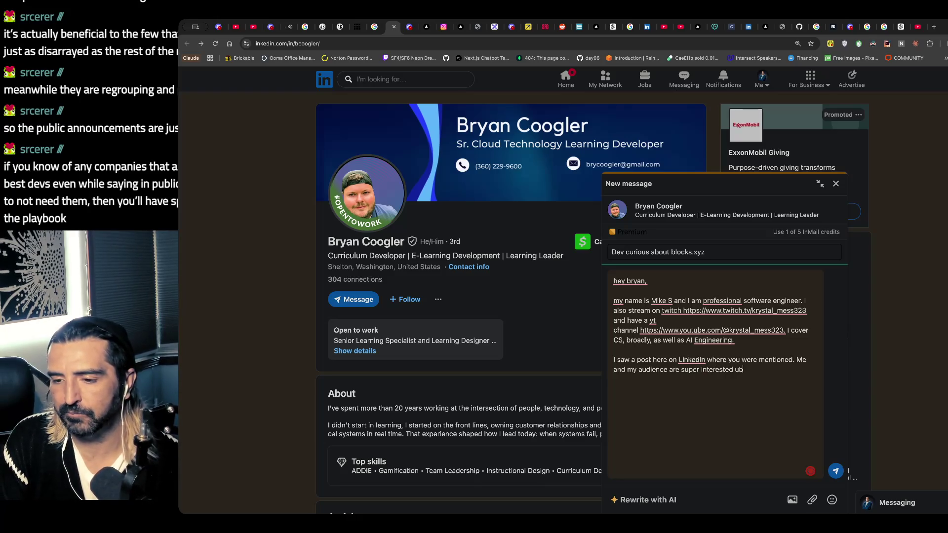
{"action": "type", "text": "he blocks."}
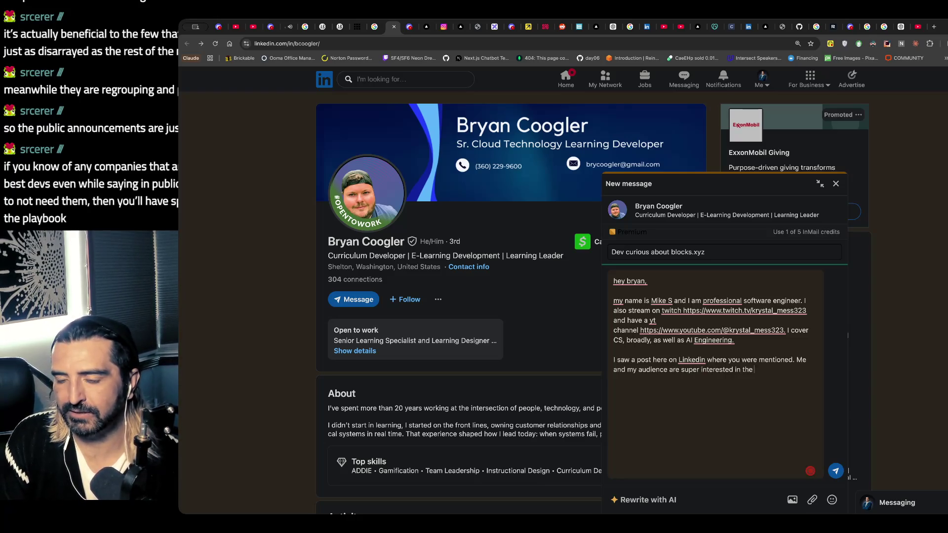
{"action": "type", "text": "tory"}
{"action": "type", "text": "n pa"}
{"action": "type", "text": "uar, what"}
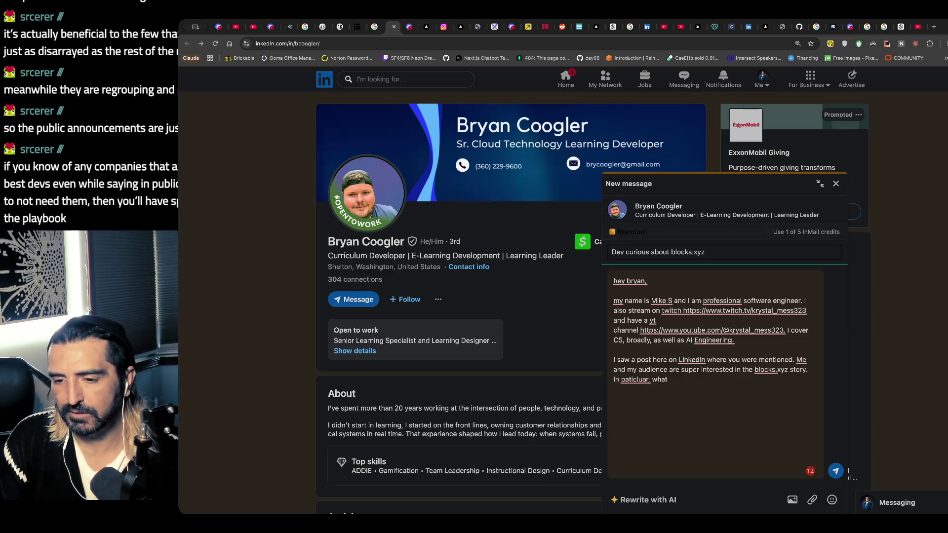
{"action": "type", "text": " did they use"}
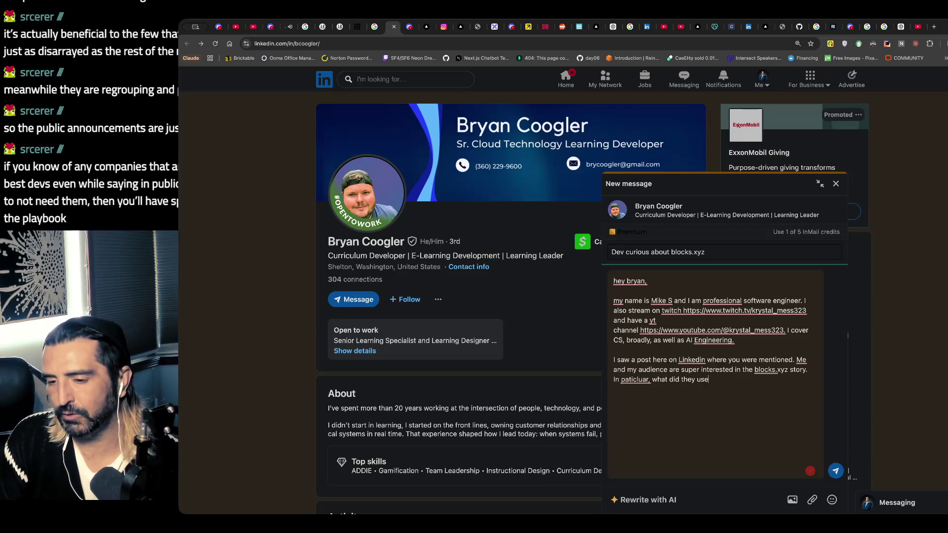
{"action": "key", "text": "BackSpace"}
{"action": "key", "text": "BackSpace"}
{"action": "key", "text": "BackSpace"}
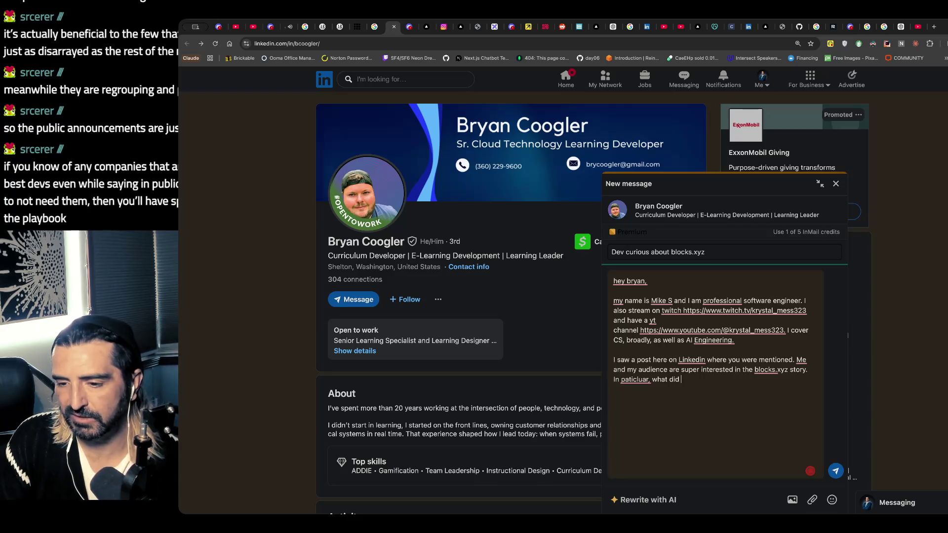
{"action": "type", "text": "Bloc"}
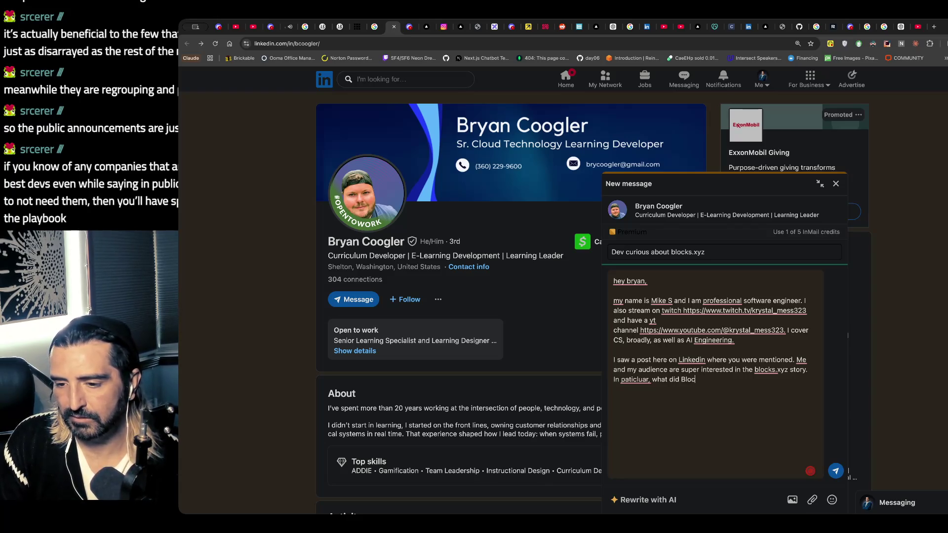
{"action": "type", "text": "leverage to replac"}
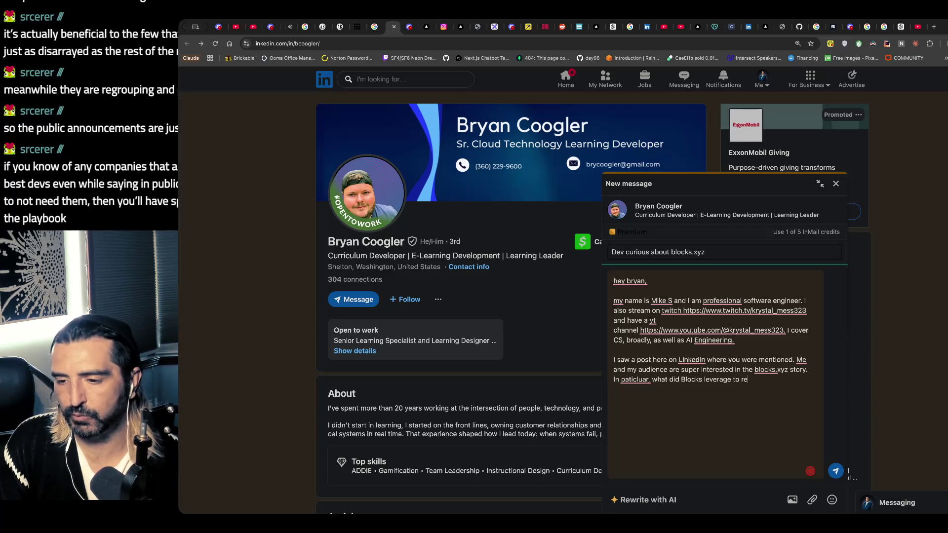
{"action": "type", "text": "e the staff"}
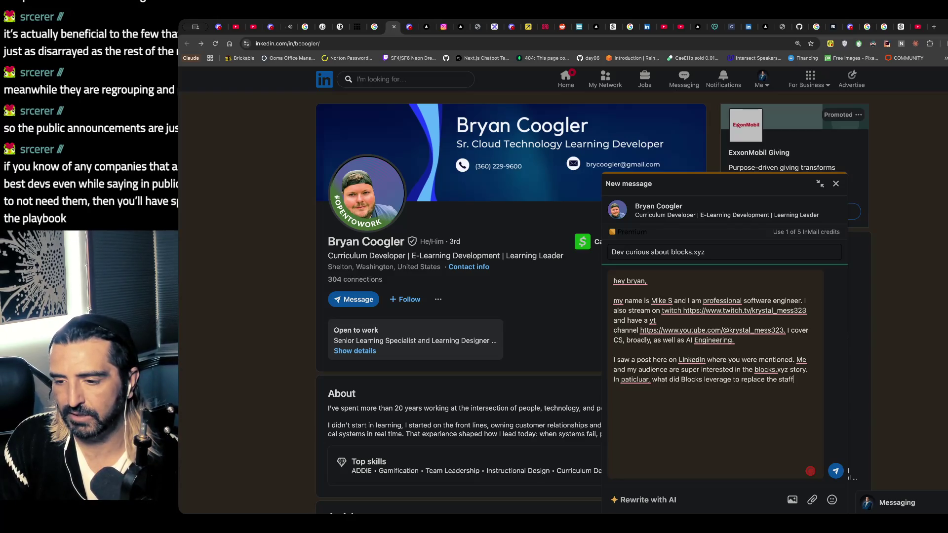
{"action": "type", "text": "What type "}
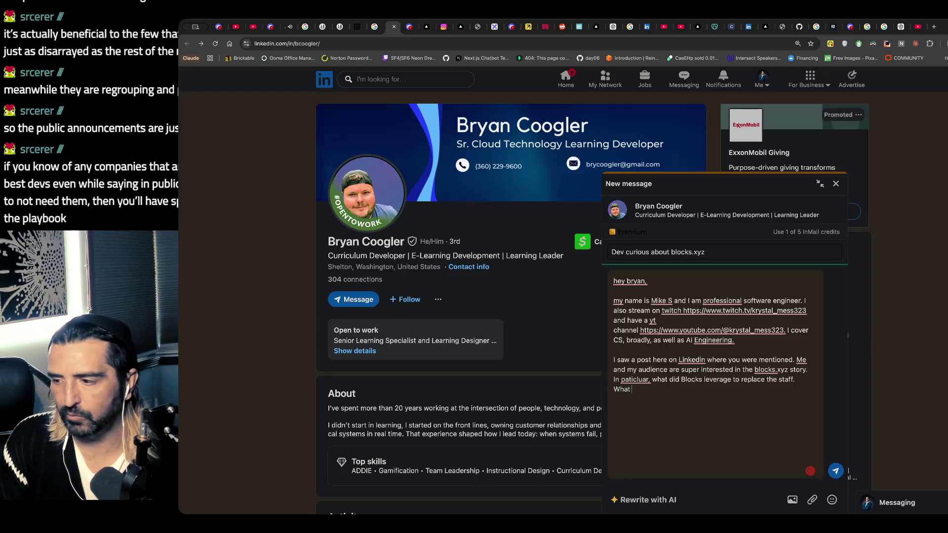
{"action": "type", "text": "of work was th"}
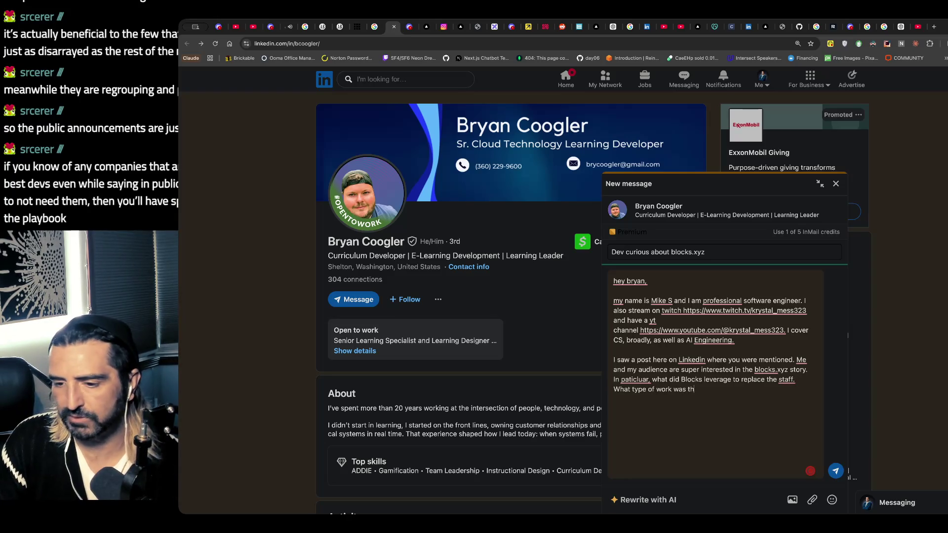
{"action": "type", "text": "aff doing th"}
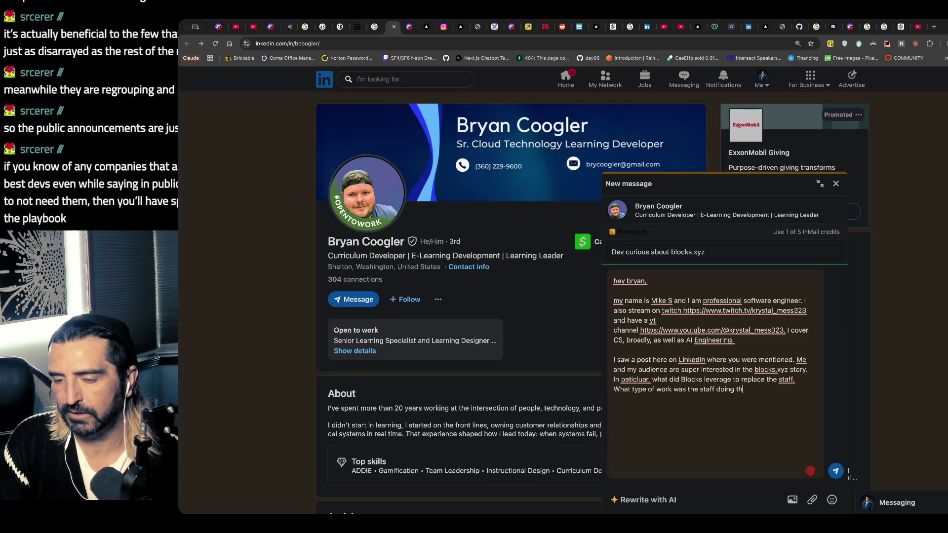
{"action": "type", "text": "hat was replaced"}
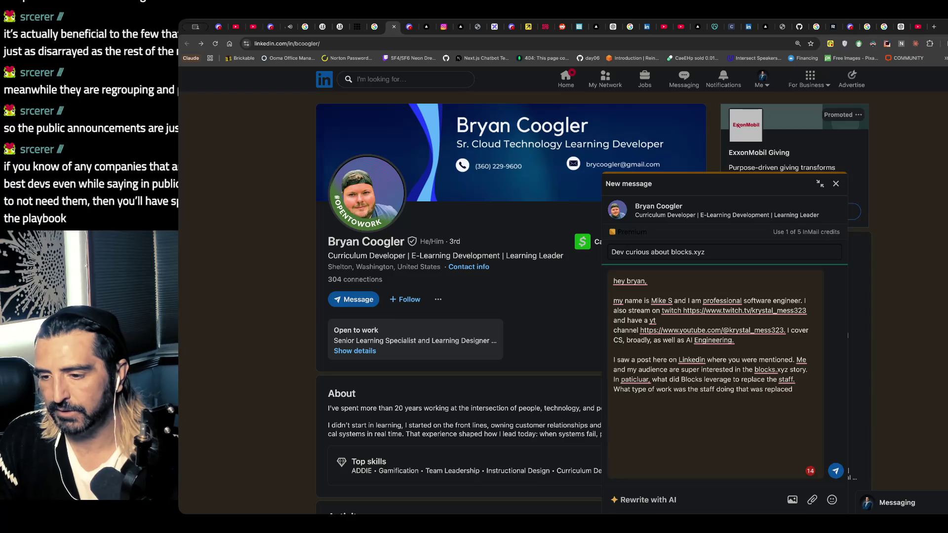
- Add the closing about fellow IT professionals and a request for help, then copy the whole message
{"action": "type", "text": ". Long stor"}
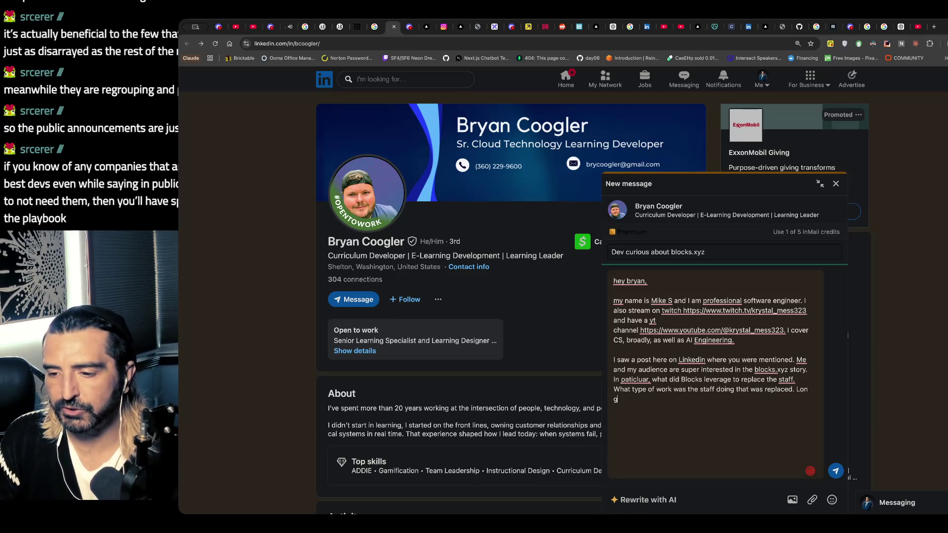
{"action": "type", "text": "hort, I "}
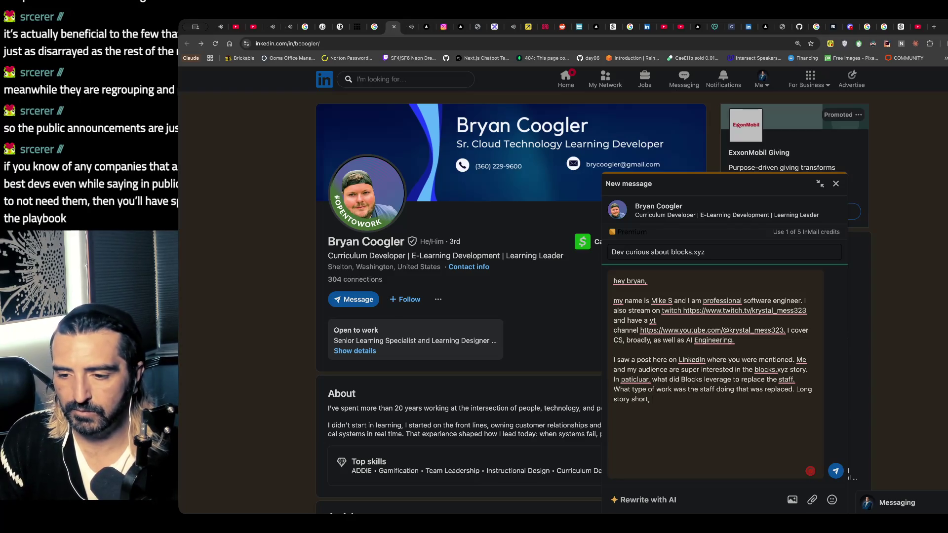
{"action": "type", "text": "fellow "}
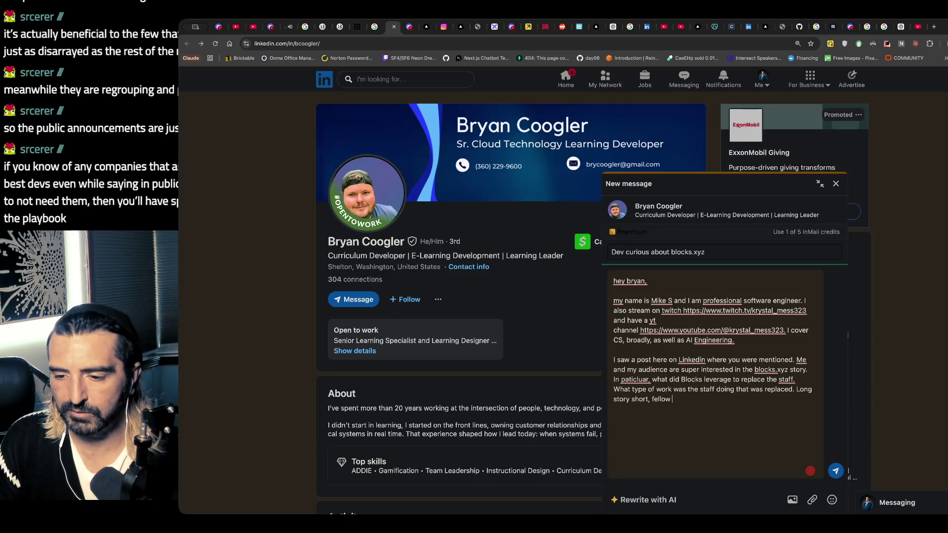
{"action": "type", "text": "orofessionals n"}
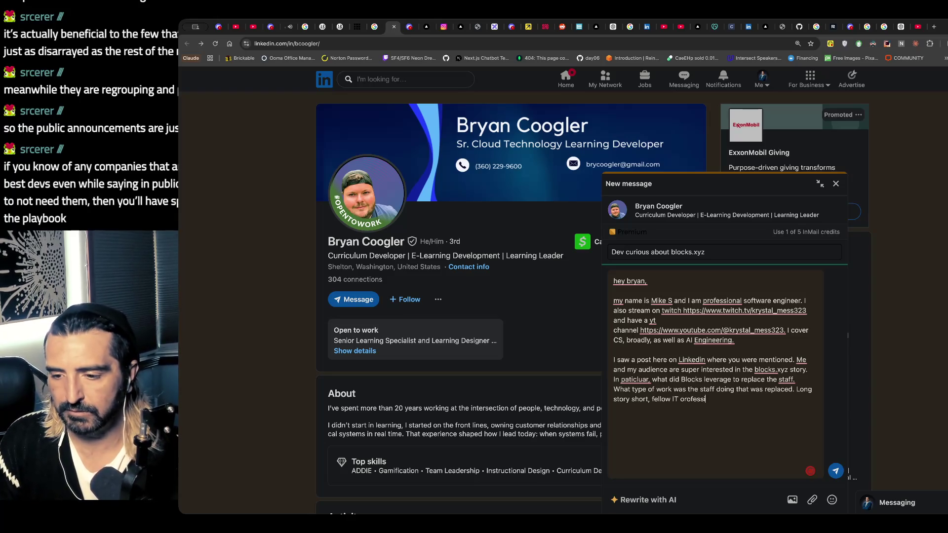
{"action": "type", "text": "eed to know what "}
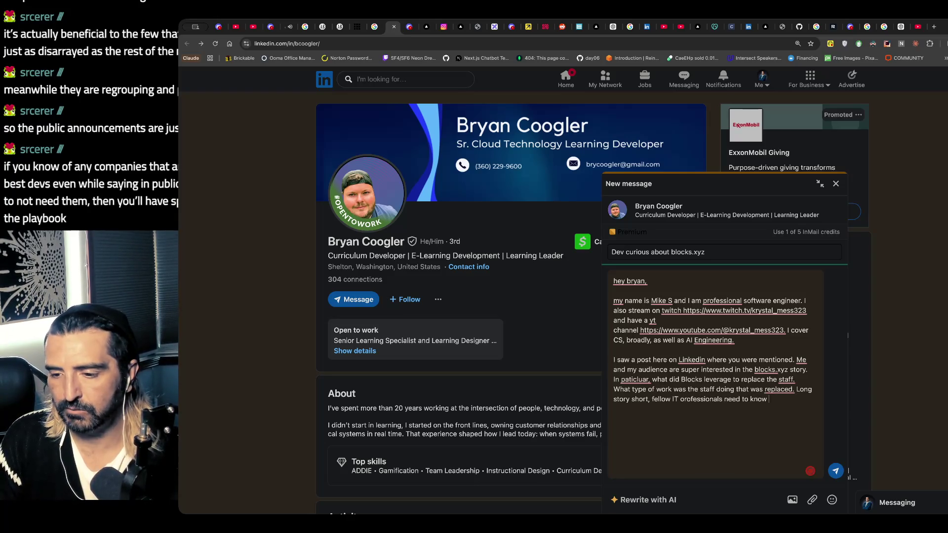
{"action": "type", "text": "to do"}
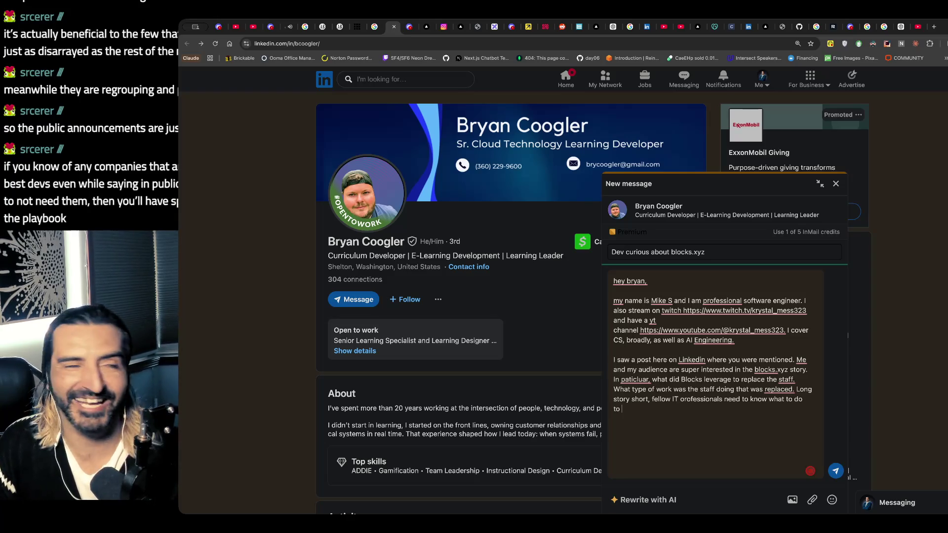
{"action": "key", "text": "BackSpace"}
{"action": "key", "text": "BackSpace"}
{"action": "key", "text": "BackSpace"}
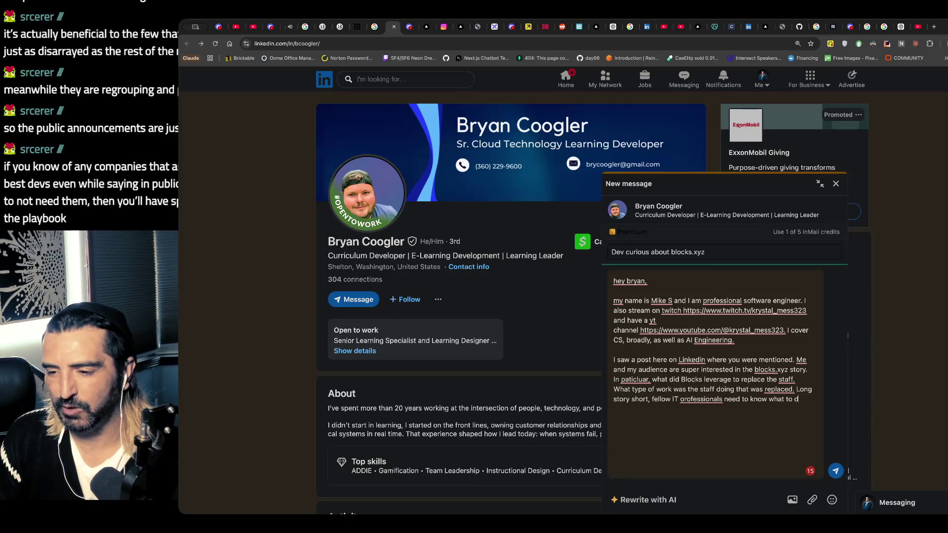
{"action": "type", "text": "e are upse"}
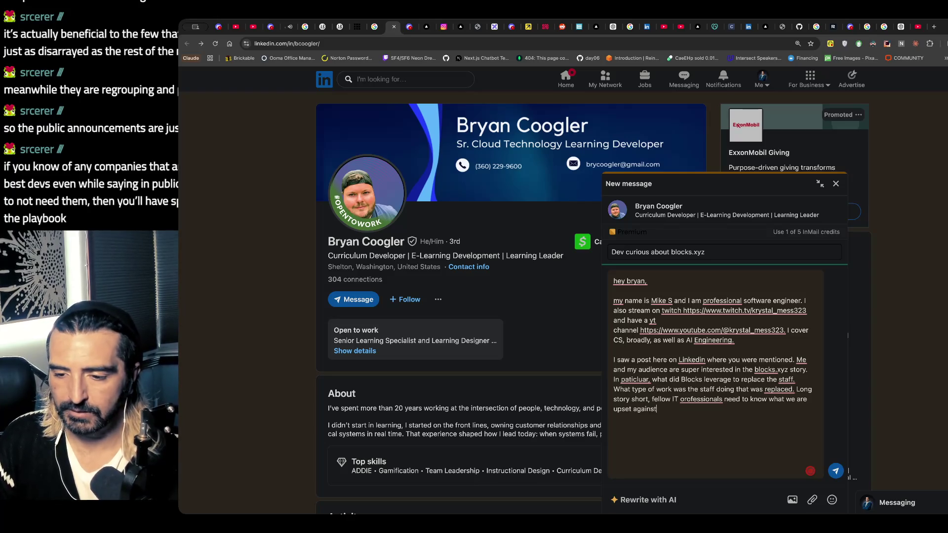
{"action": "type", "text": "ANy"}
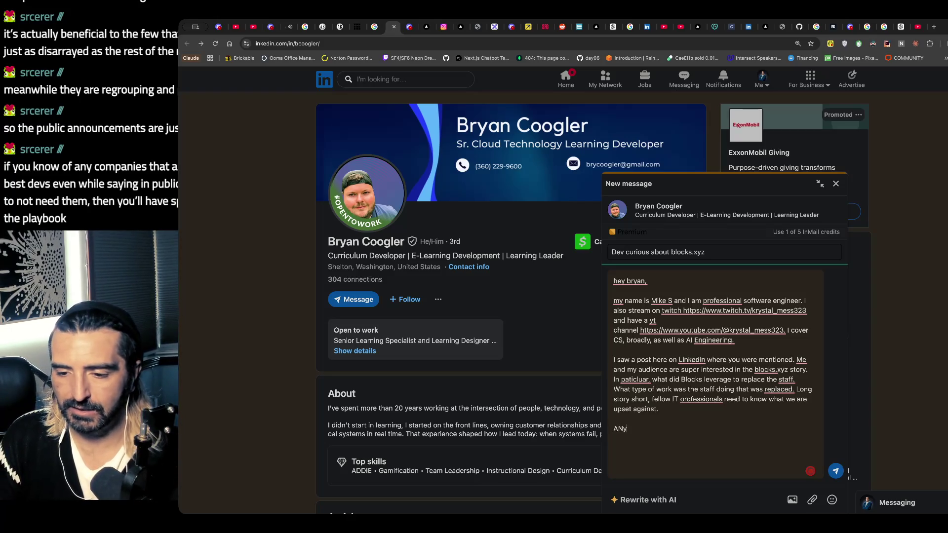
{"action": "type", "text": "ny help would"}
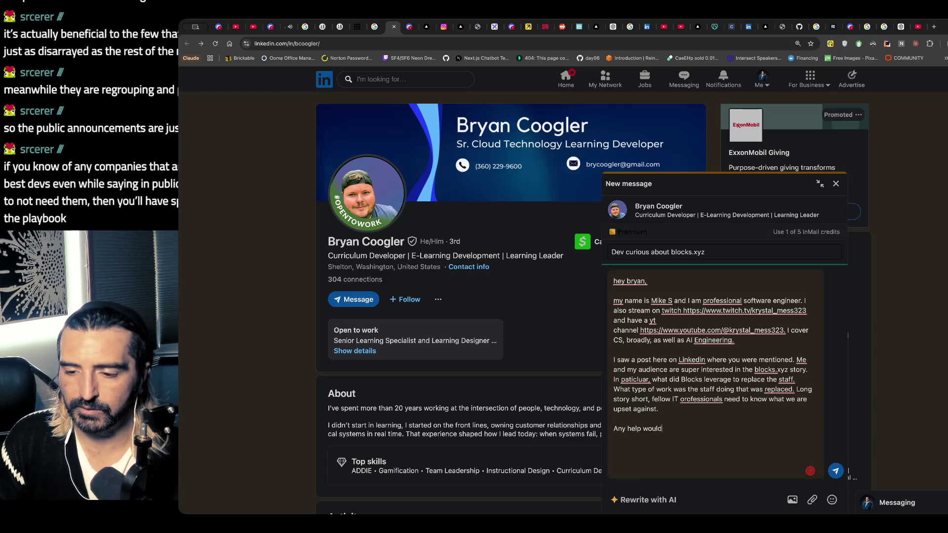
{"action": "type", "text": "appecitaed"}
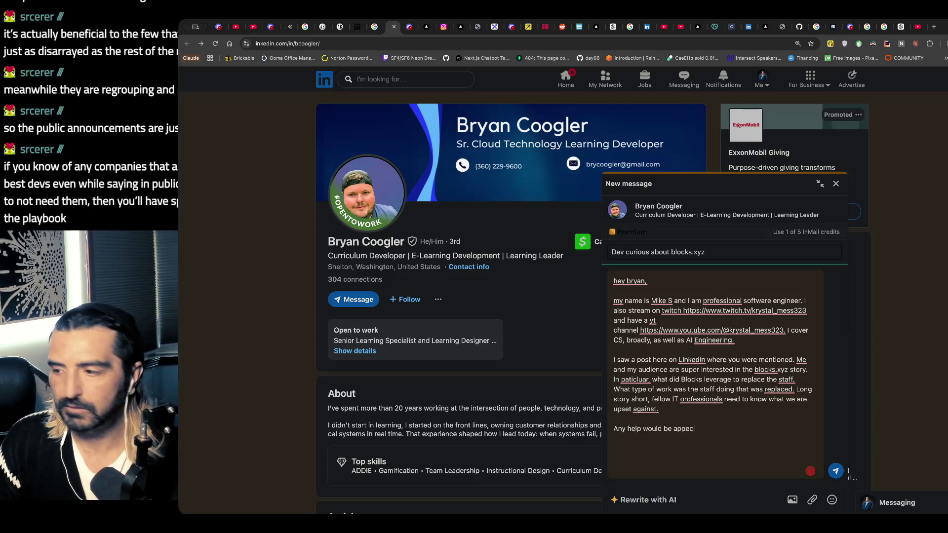
{"action": "key", "text": "ctrl+a"}
{"action": "key", "text": "ctrl+c"}
- Open chatgpt.com in a new browser tab
{"action": "key", "text": "ctrl+t"}
{"action": "type", "text": "chatgpt.com"}
{"action": "key", "text": "Return"}
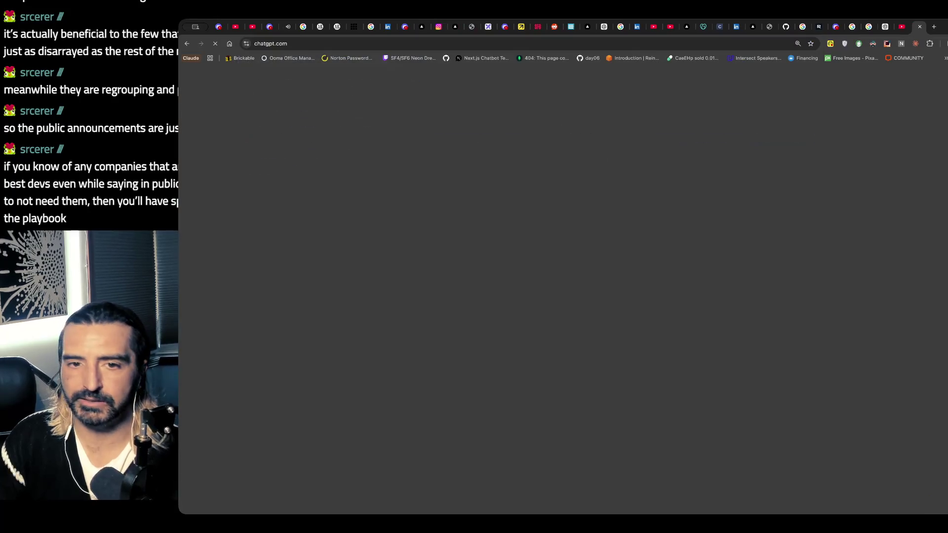
- Paste the InMail draft into ChatGPT with a 'polish' request and send it
{"action": "key", "text": "ctrl+v"}
{"action": "key", "text": "ctrl+v"}
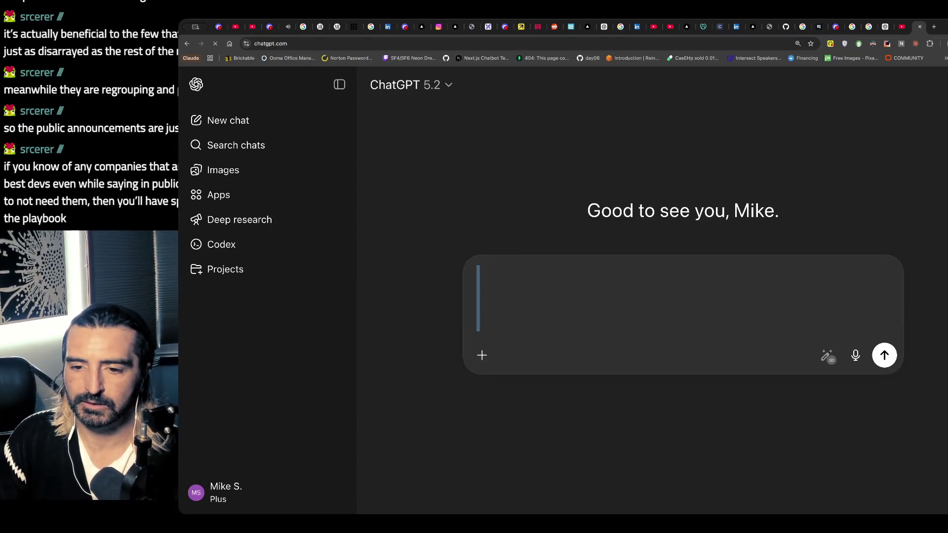
{"action": "type", "text": "polish"}
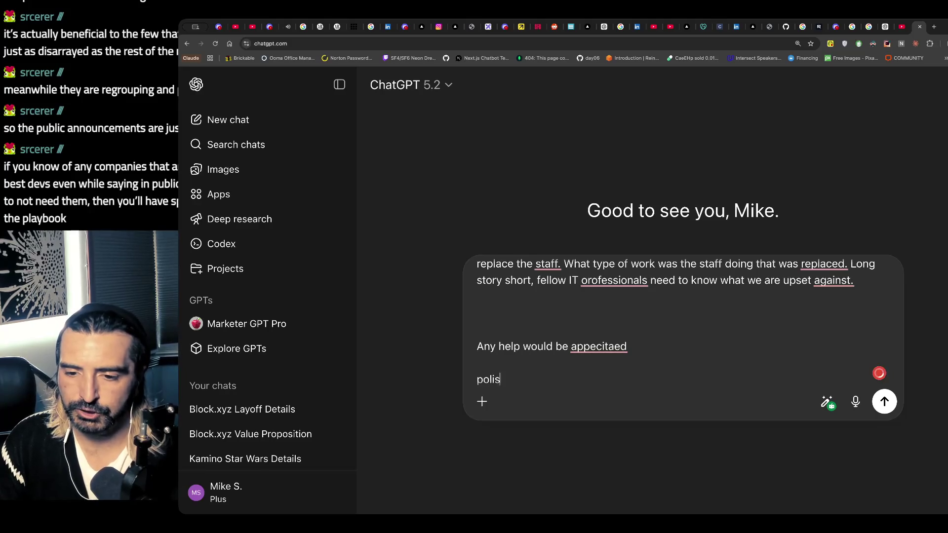
{"action": "key", "text": "Return"}
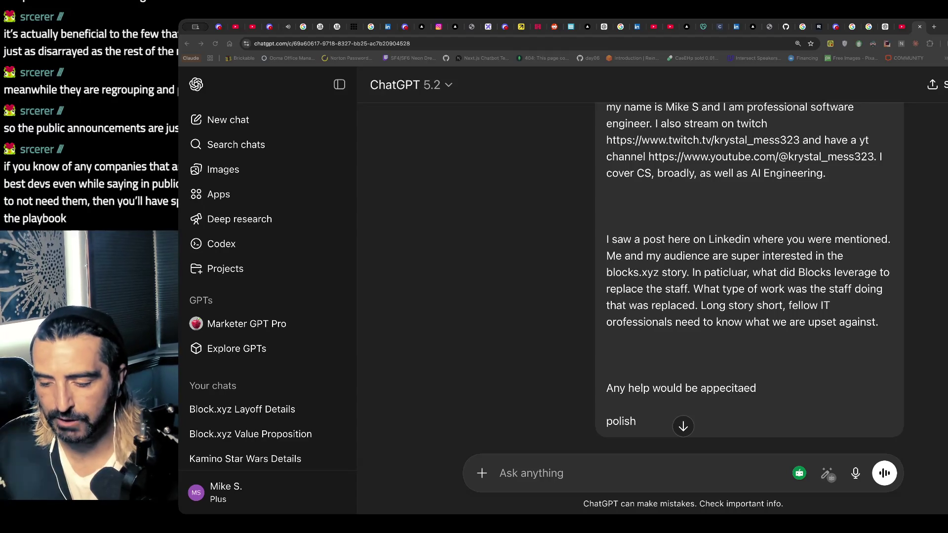
- Select and copy the polished 'Interest in the Block Story' message from greeting to closing
{"action": "left_click", "coordinate": [779, 189]}
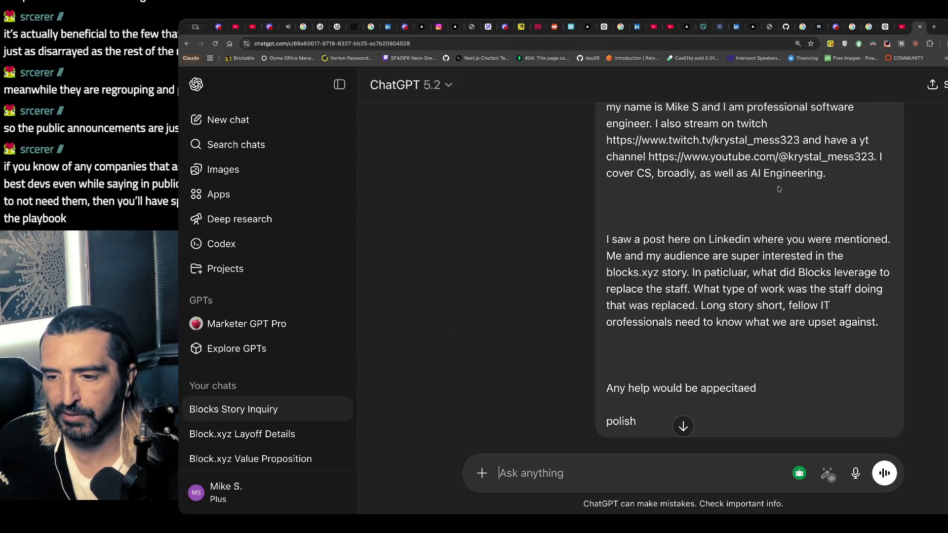
{"action": "scroll", "coordinate": [779, 189], "scroll_direction": "up", "scroll_amount": 3}
{"action": "mouse_move", "coordinate": [611, 125]}
{"action": "left_mouse_down"}
{"action": "mouse_move", "coordinate": [659, 131]}
{"action": "mouse_move", "coordinate": [772, 420]}
{"action": "mouse_move", "coordinate": [839, 106]}
{"action": "mouse_move", "coordinate": [765, 347]}
{"action": "mouse_move", "coordinate": [699, 263]}
{"action": "left_mouse_up"}
{"action": "scroll", "coordinate": [817, 350], "scroll_direction": "down", "scroll_amount": 5}
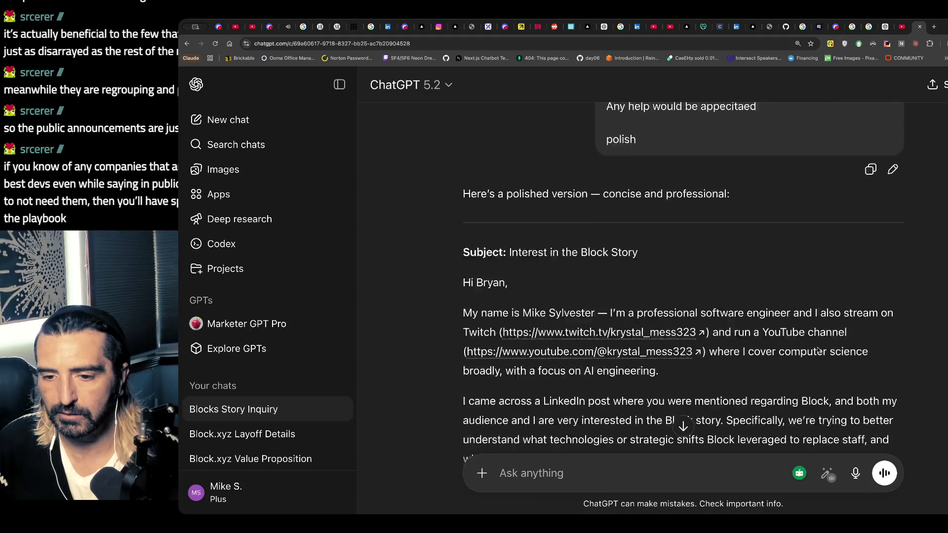
{"action": "scroll", "coordinate": [817, 350], "scroll_direction": "down", "scroll_amount": 2}
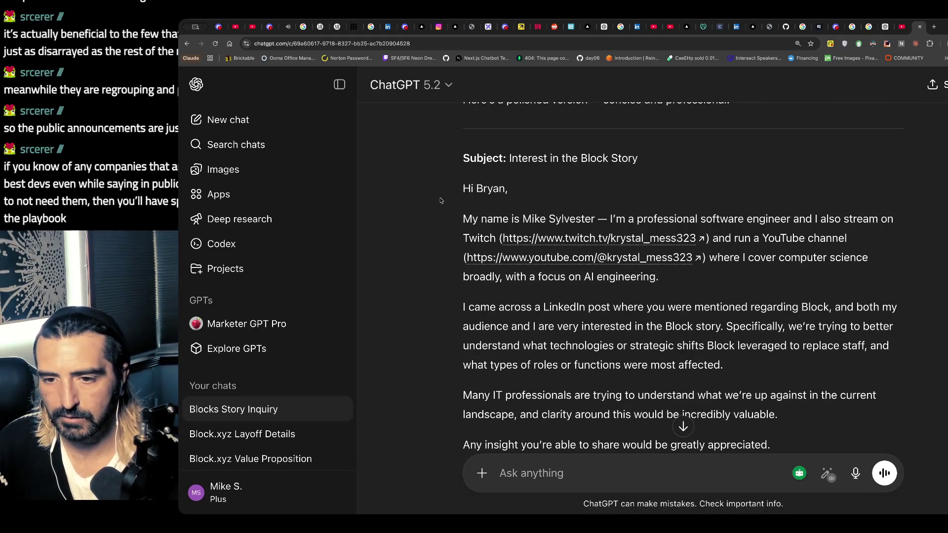
{"action": "left_click_drag", "start_coordinate": [452, 192], "coordinate": [587, 499]}
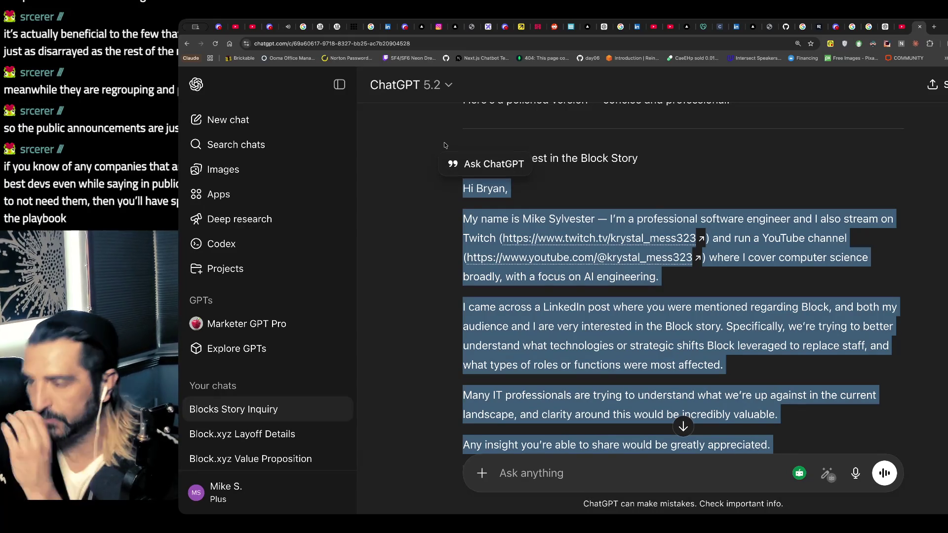
{"action": "left_click", "coordinate": [389, 26]}
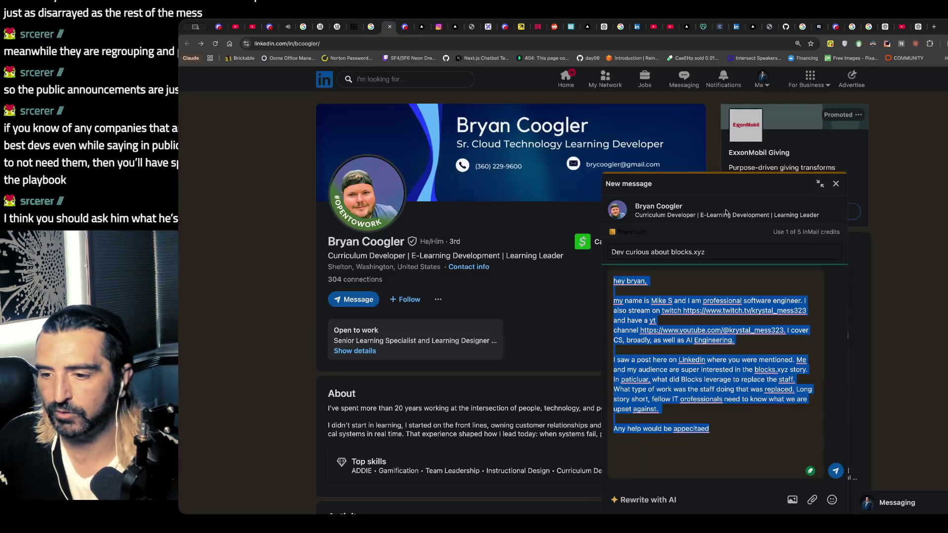
- Paste ChatGPT's polished rewrite over the old InMail body and target the stray 'hey' before the greeting
{"action": "key", "text": "ctrl+v"}
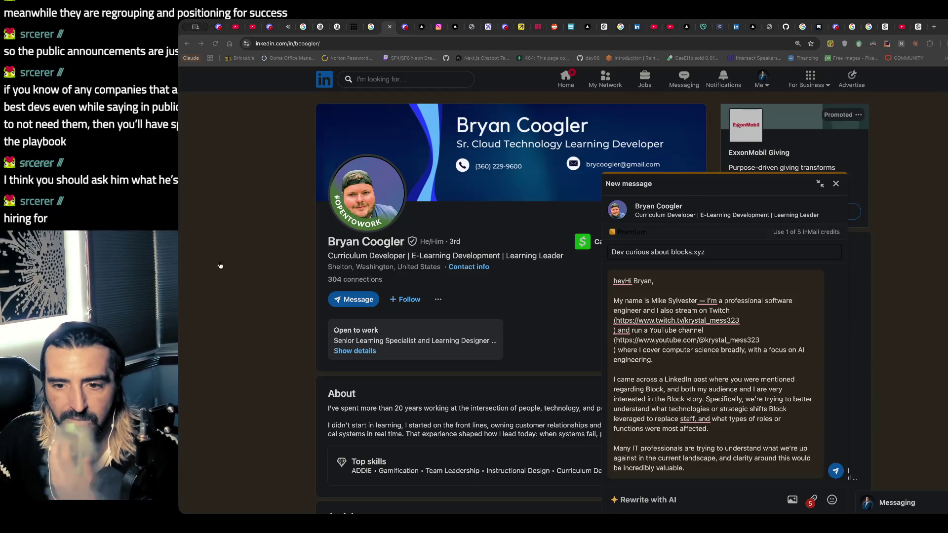
{"action": "left_click", "coordinate": [767, 252]}
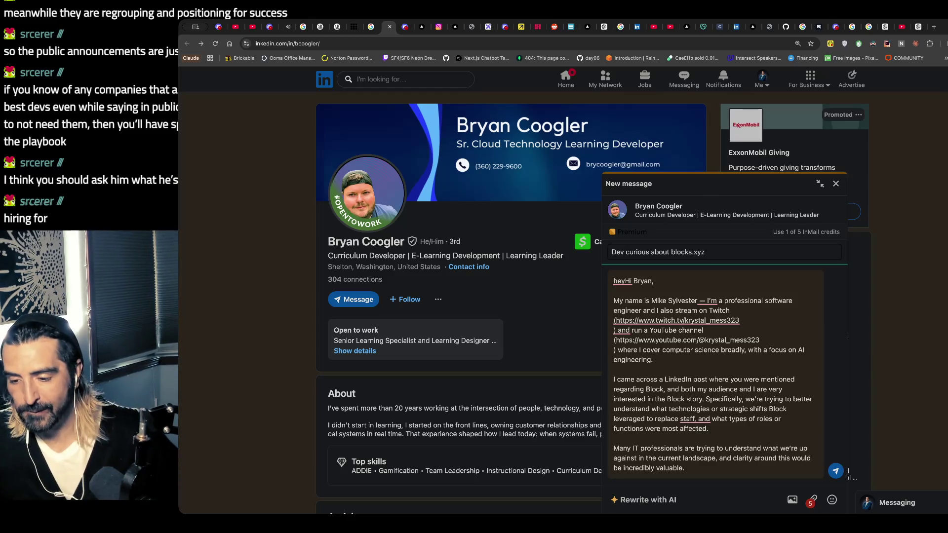
{"action": "left_click", "coordinate": [624, 281]}
{"action": "key", "text": "BackSpace"}
{"action": "key", "text": "BackSpace"}
{"action": "key", "text": "BackSpace"}
{"action": "left_click", "coordinate": [637, 252]}
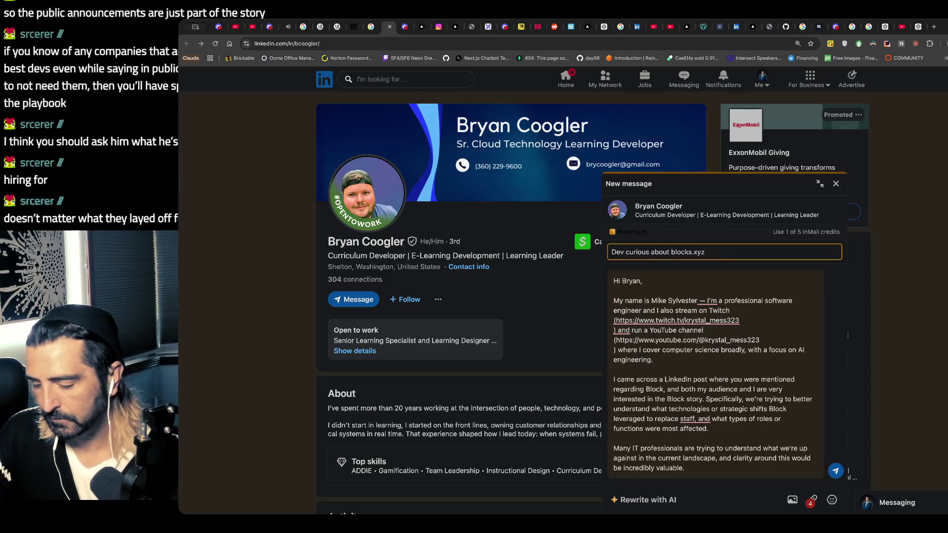
{"action": "type", "text": "(S_"}
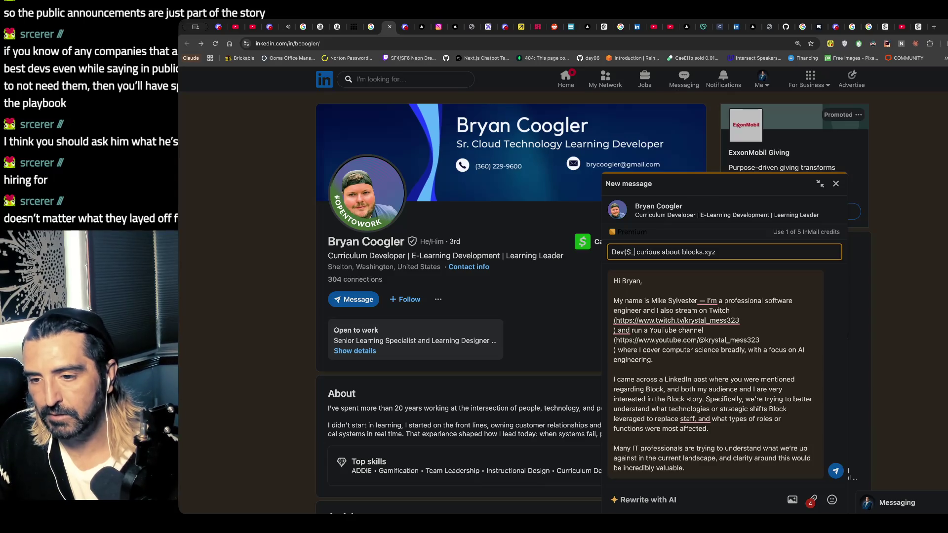
{"action": "left_click", "coordinate": [763, 360]}
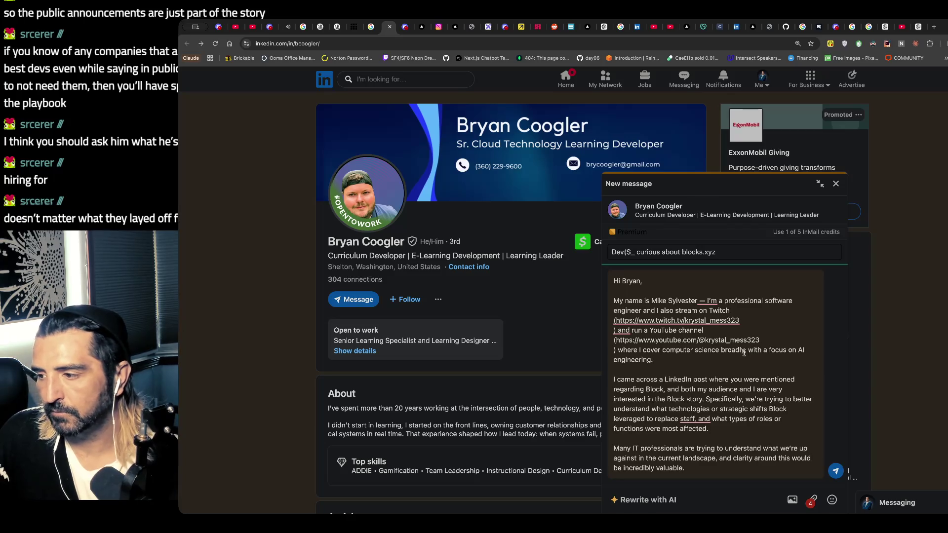
{"action": "left_click", "coordinate": [632, 252]}
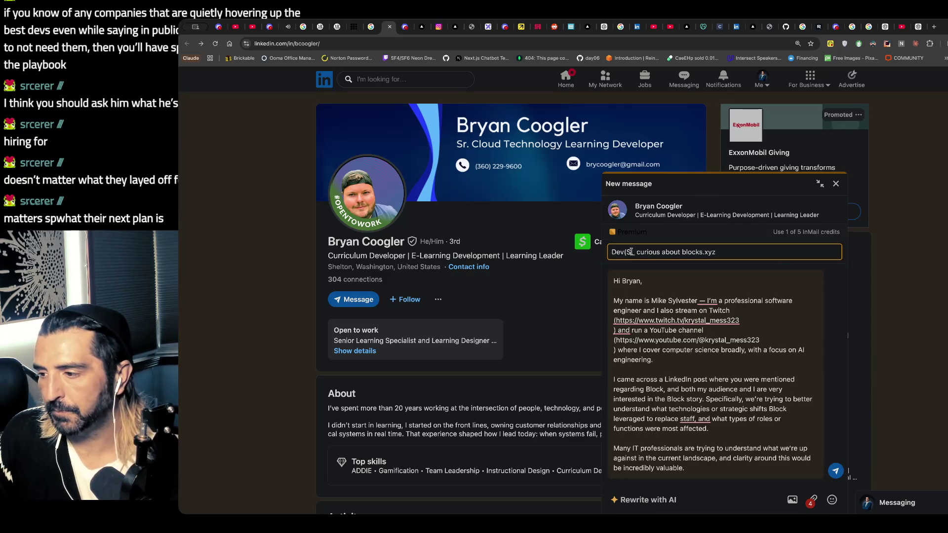
{"action": "key", "text": "BackSpace"}
{"action": "key", "text": "BackSpace"}
{"action": "type", "text": "(s)"}
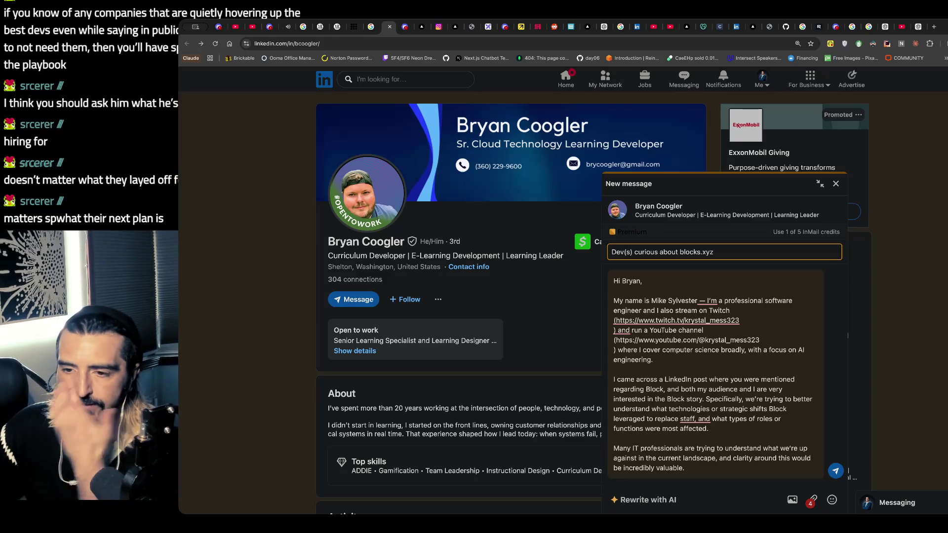
{"action": "scroll", "coordinate": [712, 308], "scroll_direction": "down", "scroll_amount": 1}
{"action": "scroll", "coordinate": [679, 336], "scroll_direction": "down", "scroll_amount": 2}
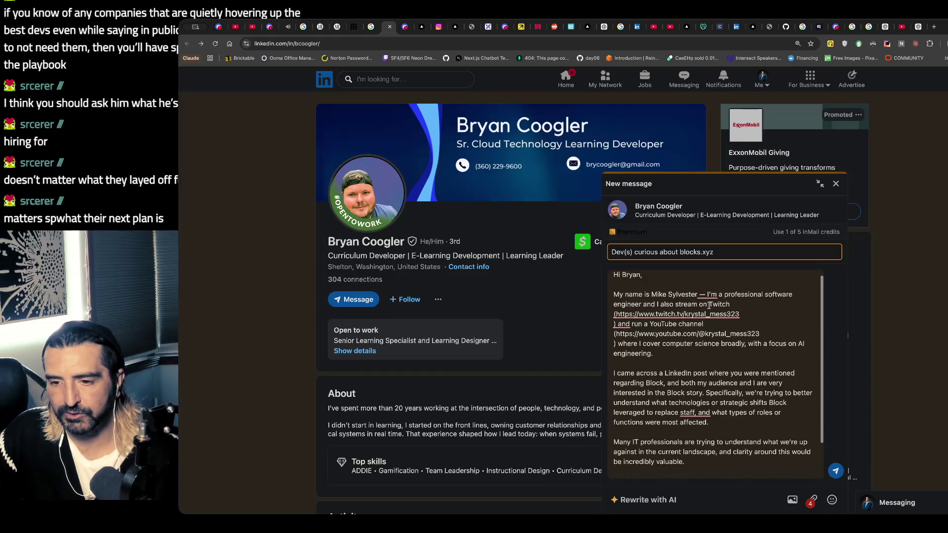
{"action": "scroll", "coordinate": [679, 335], "scroll_direction": "down", "scroll_amount": 2}
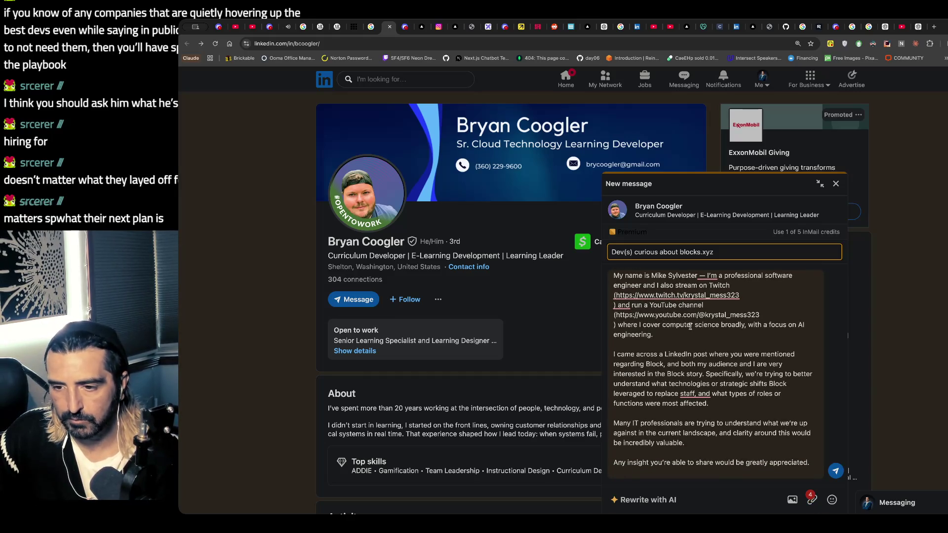
{"action": "scroll", "coordinate": [691, 326], "scroll_direction": "down", "scroll_amount": 2}
{"action": "left_click_drag", "start_coordinate": [614, 320], "coordinate": [680, 369]}
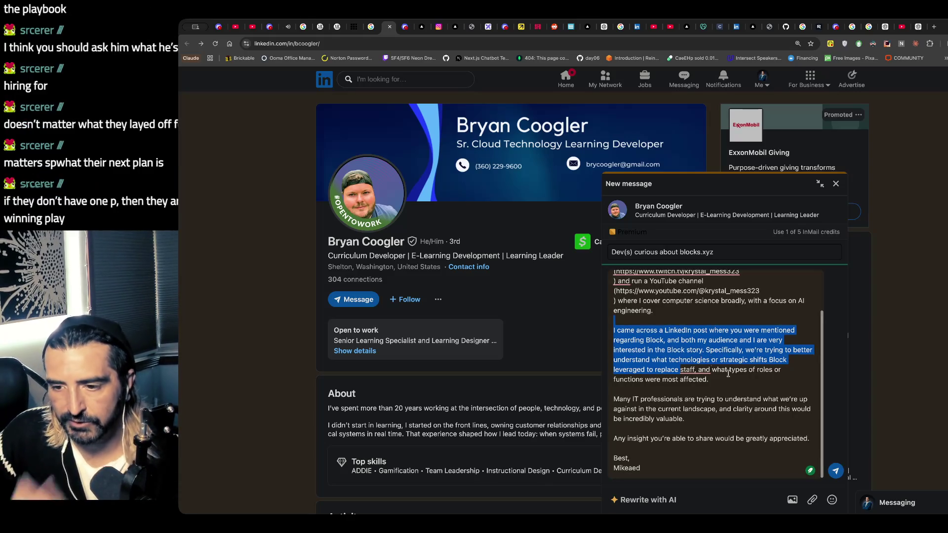
{"action": "left_click", "coordinate": [767, 405]}
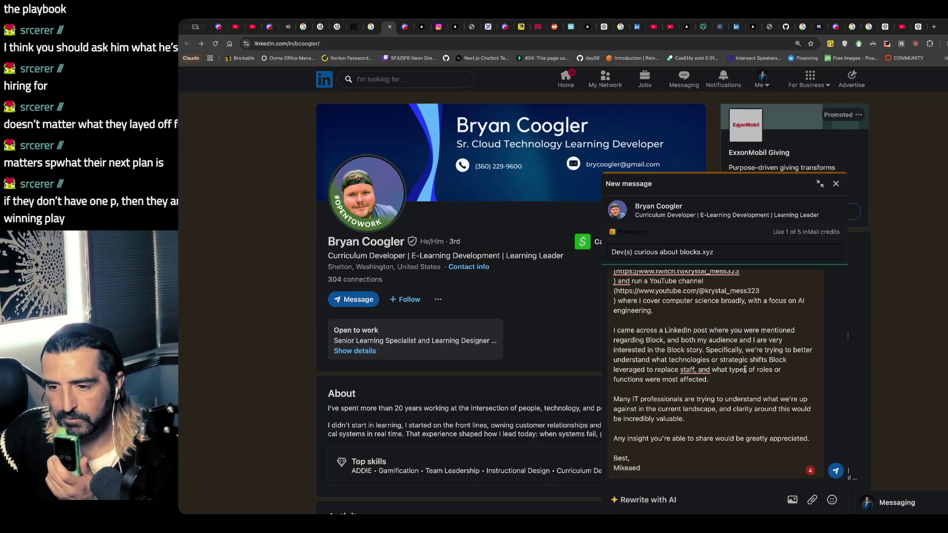
{"action": "left_click_drag", "start_coordinate": [673, 359], "coordinate": [673, 395]}
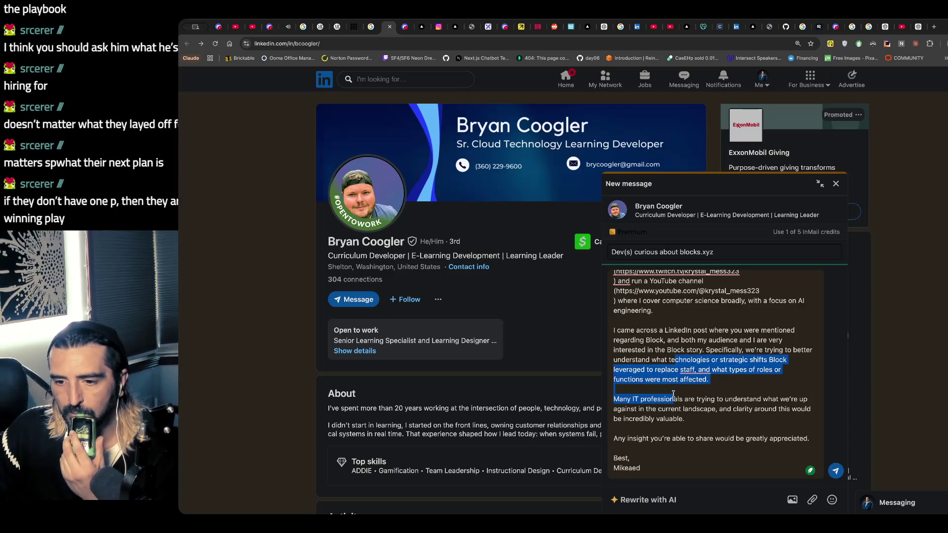
{"action": "mouse_move", "coordinate": [675, 340]}
{"action": "left_mouse_down"}
{"action": "mouse_move", "coordinate": [692, 372]}
{"action": "mouse_move", "coordinate": [668, 380]}
{"action": "left_mouse_up"}
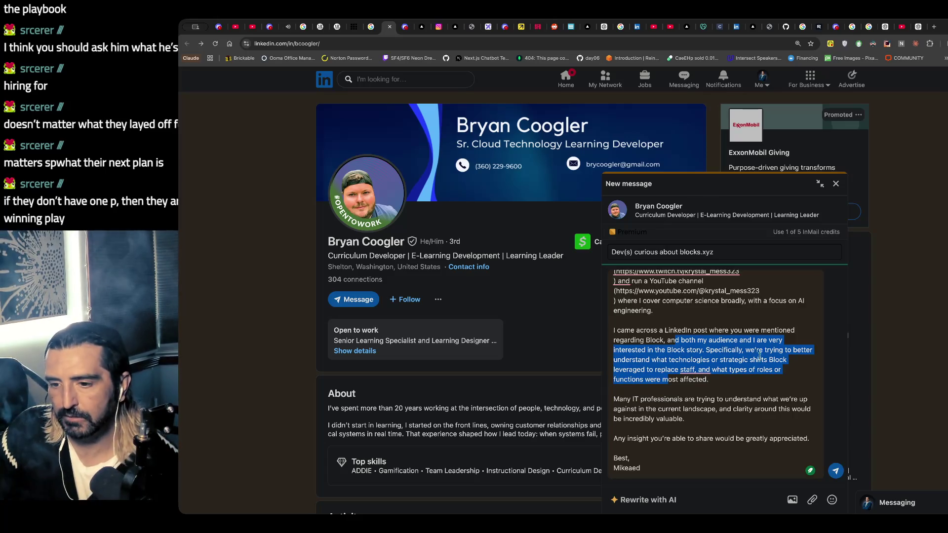
{"action": "left_click", "coordinate": [709, 350]}
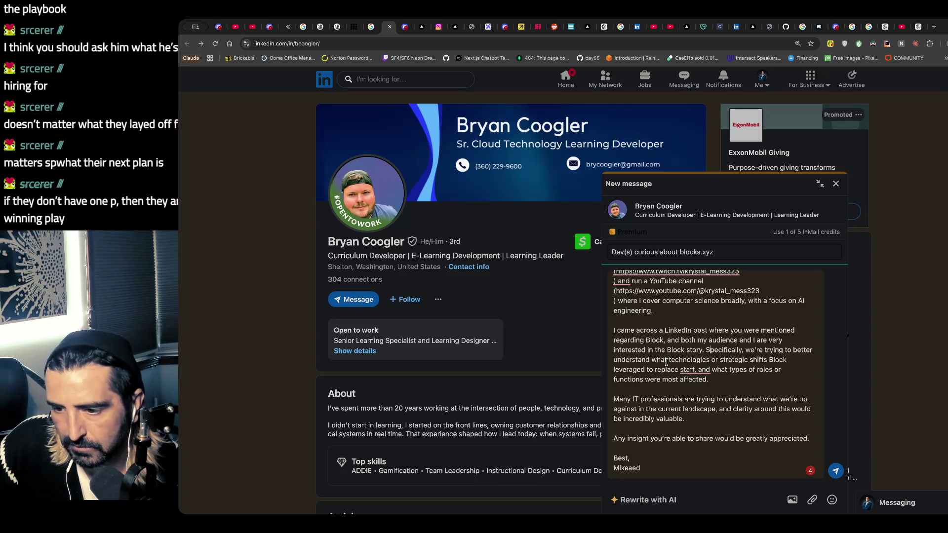
{"action": "left_click_drag", "start_coordinate": [636, 399], "coordinate": [660, 440]}
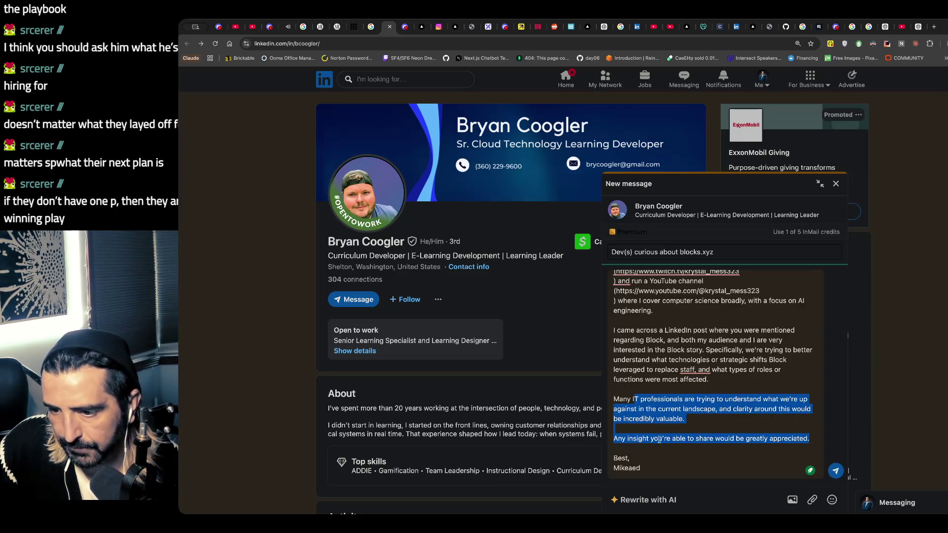
{"action": "scroll", "coordinate": [708, 430], "scroll_direction": "up", "scroll_amount": 3}
{"action": "scroll", "coordinate": [682, 449], "scroll_direction": "down", "scroll_amount": 3}
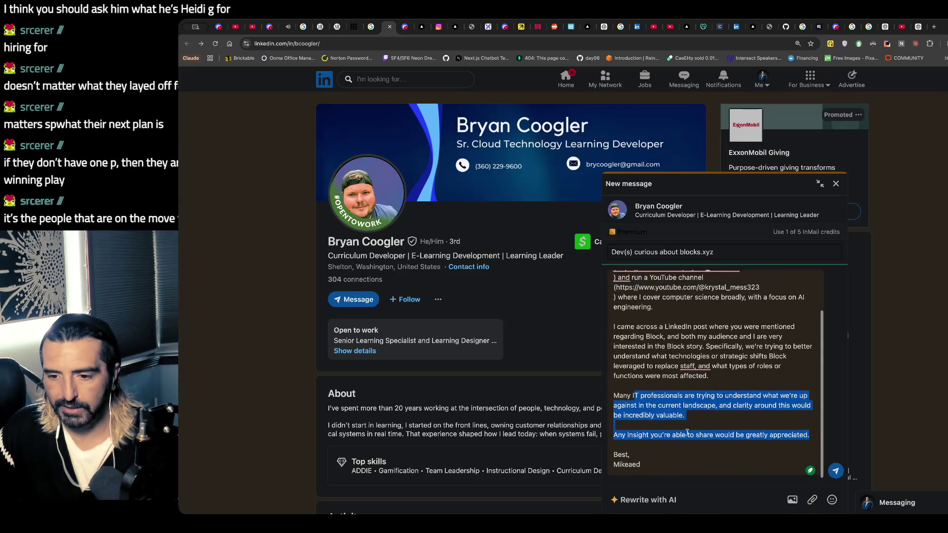
{"action": "left_click", "coordinate": [659, 469]}
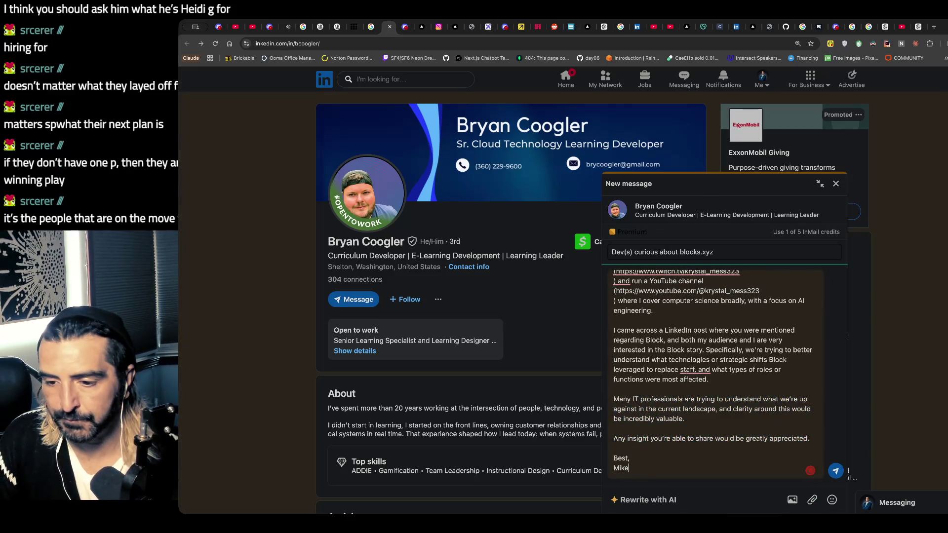
- Complete the sender's name in the sign-off under 'Best,'
{"action": "type", "text": "ES"}
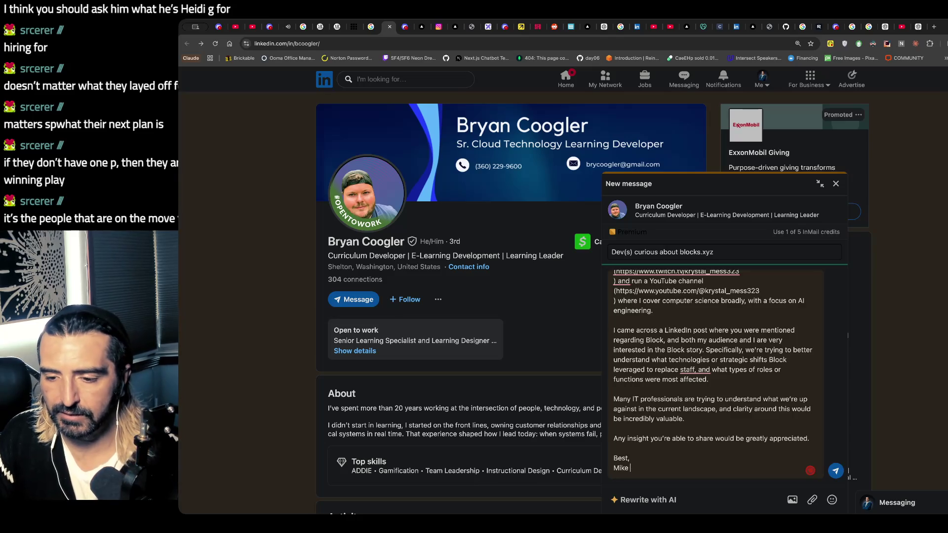
{"action": "scroll", "coordinate": [696, 392], "scroll_direction": "up", "scroll_amount": 3}
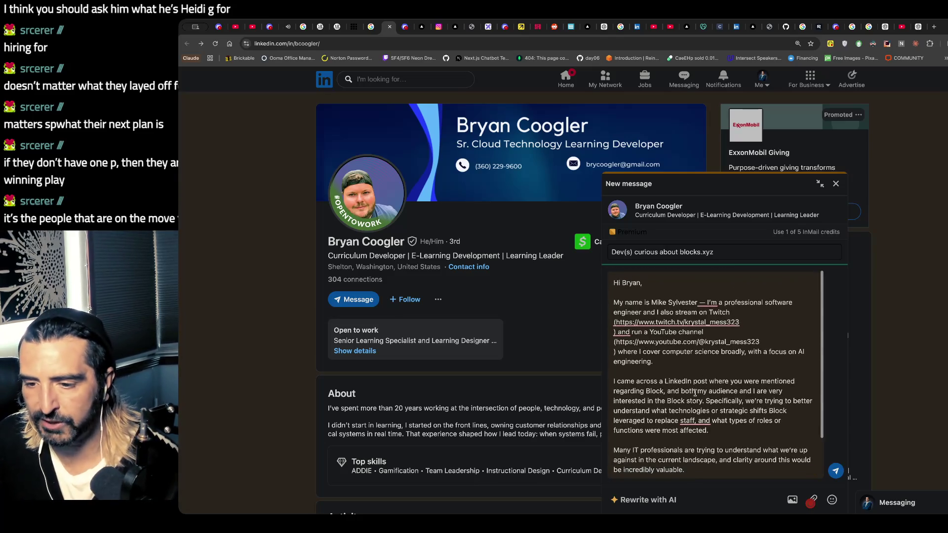
{"action": "key", "text": "ctrl+a"}
{"action": "scroll", "coordinate": [695, 392], "scroll_direction": "down", "scroll_amount": 3}
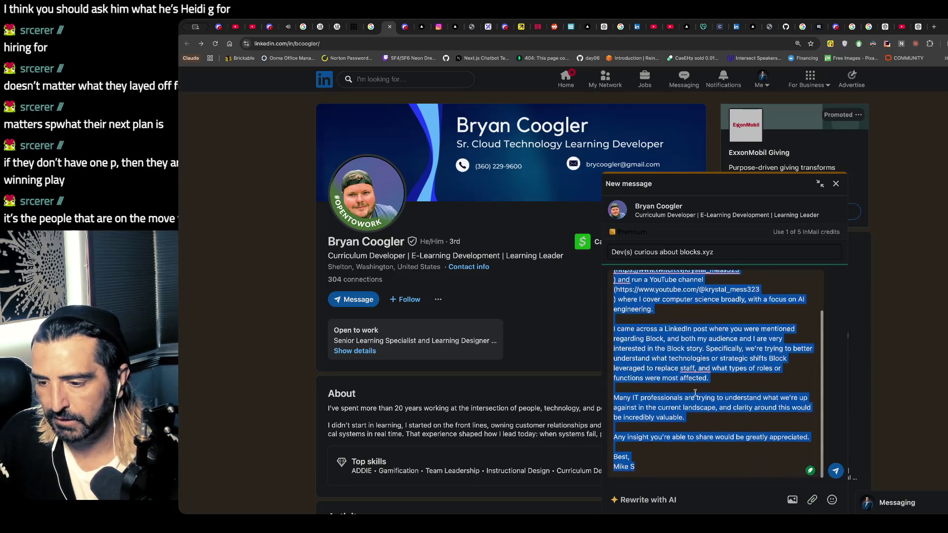
{"action": "left_click", "coordinate": [706, 419]}
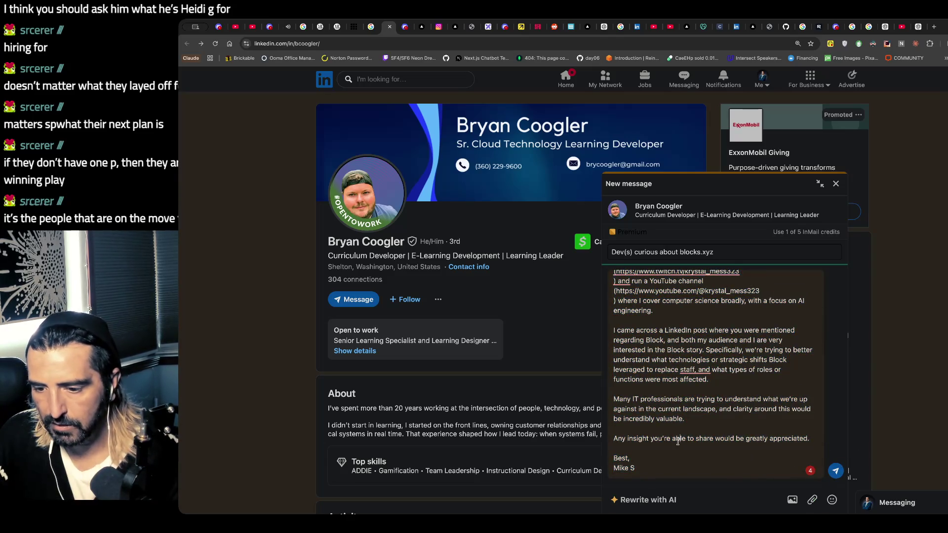
- Add the sender's gmail.com e-mail and phone number above 'Best,' and send the InMail
{"action": "left_click", "coordinate": [634, 447]}
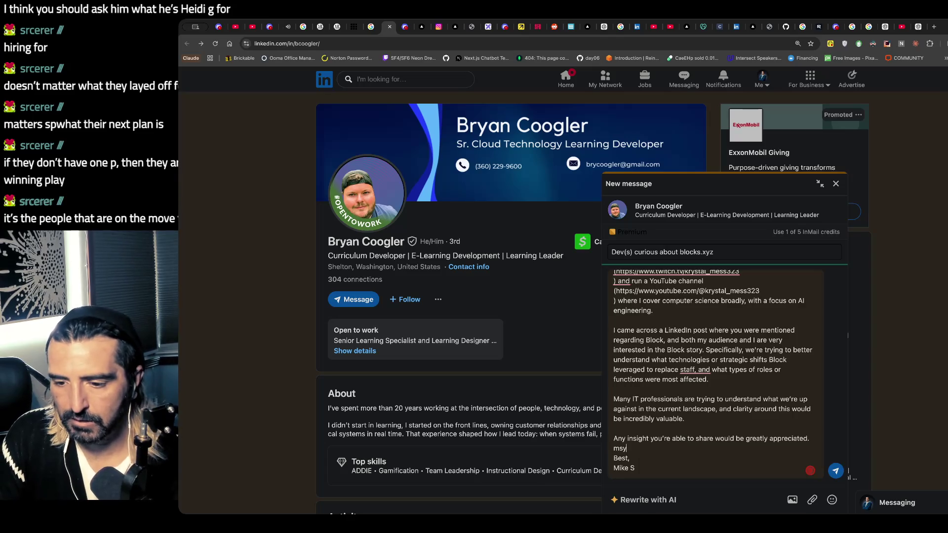
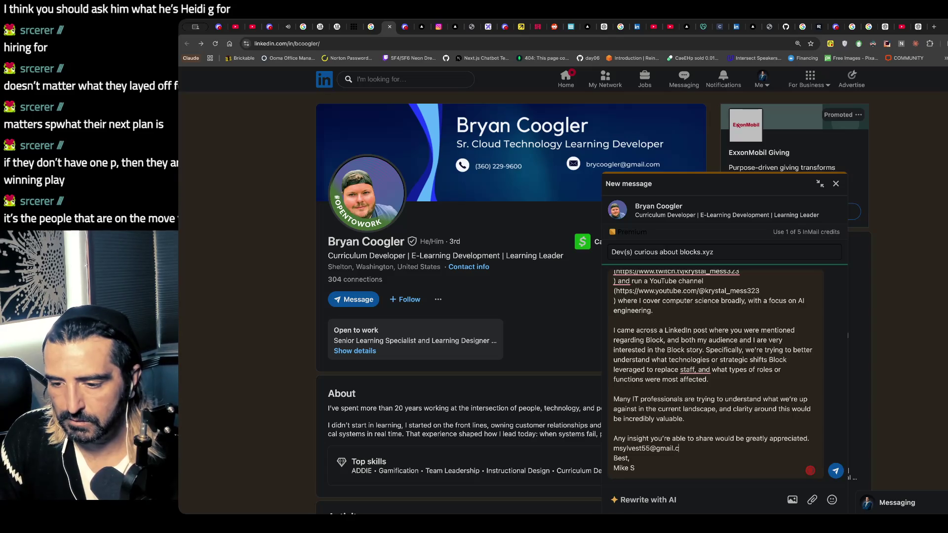
{"action": "key", "text": "Return"}
{"action": "type", "text": "763 9841"}
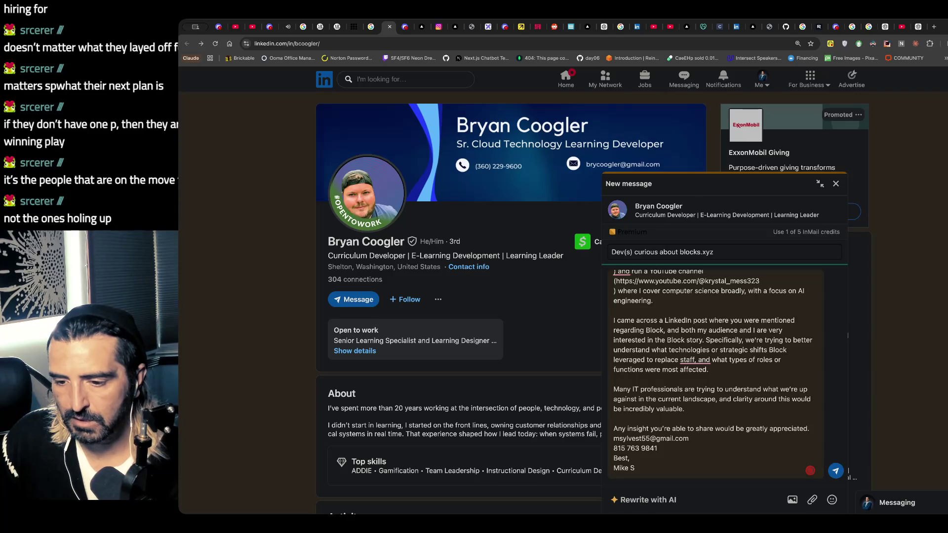
{"action": "key", "text": "ctrl+a"}
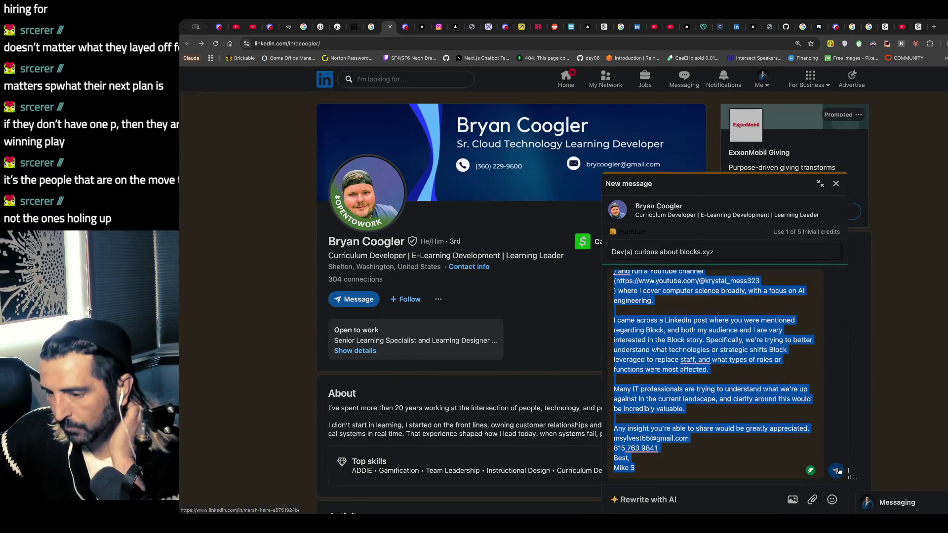
{"action": "left_click", "coordinate": [838, 471]}
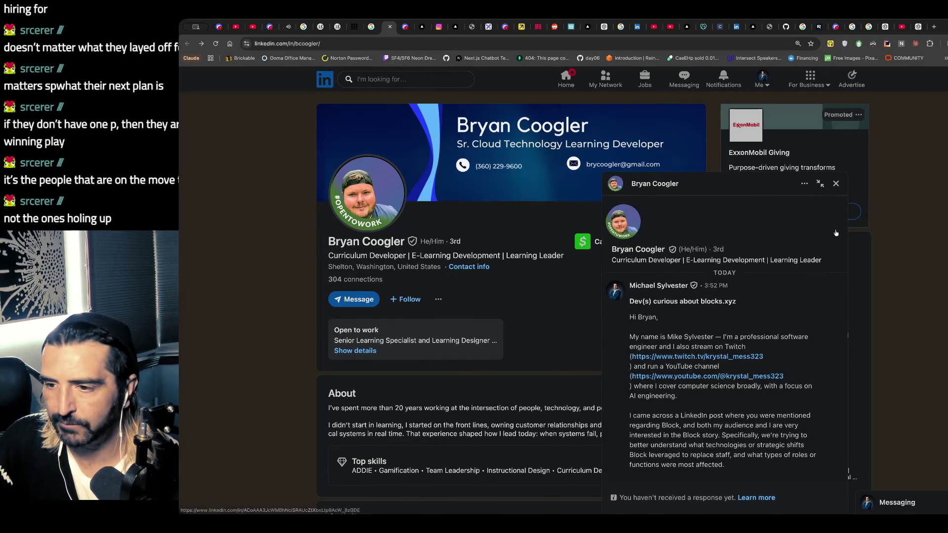
- Close the sent InMail window, leaving the recipient's LinkedIn profile on its own
{"action": "left_click", "coordinate": [835, 184]}
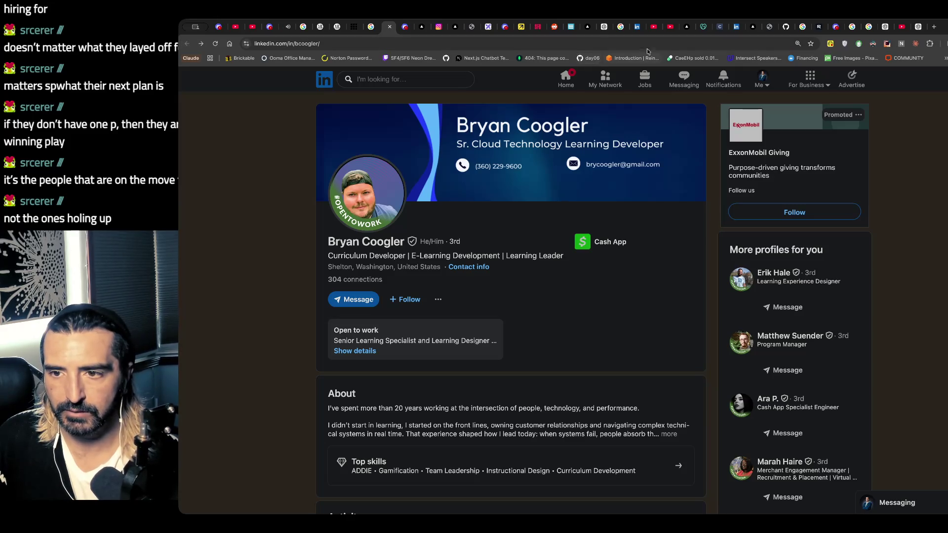
- From the profile tab, search the web for 'linkedin block.xyz layoffs'
{"action": "left_click", "coordinate": [636, 29]}
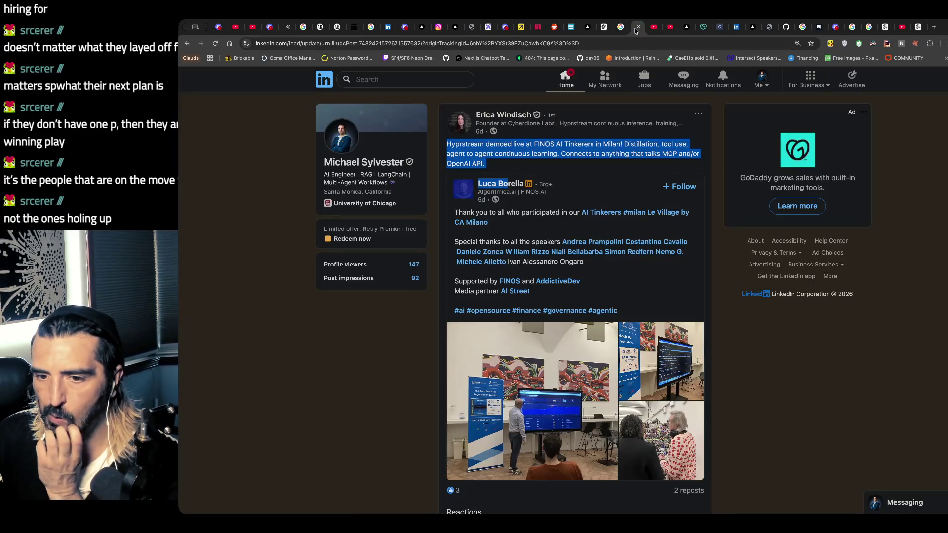
{"action": "left_click", "coordinate": [388, 27]}
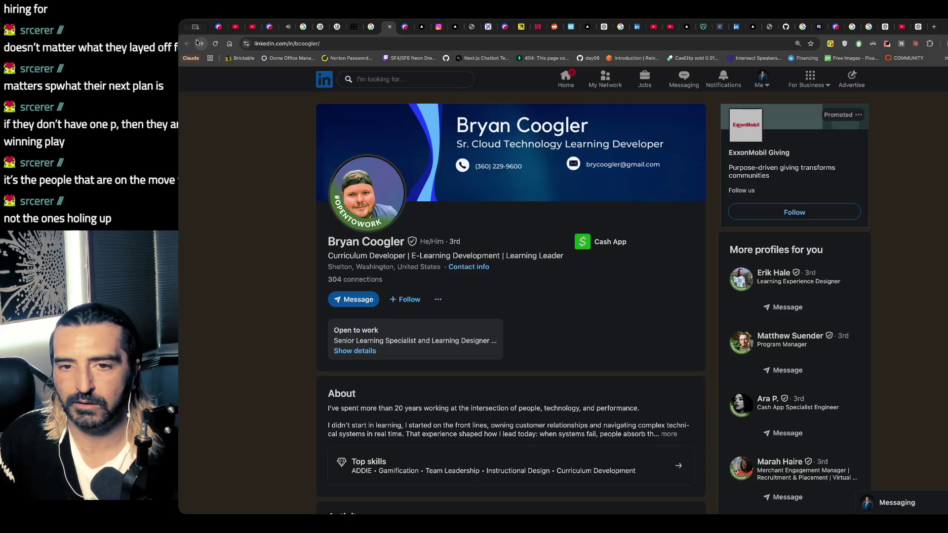
{"action": "key", "text": "ctrl+l"}
{"action": "type", "text": "lin"}
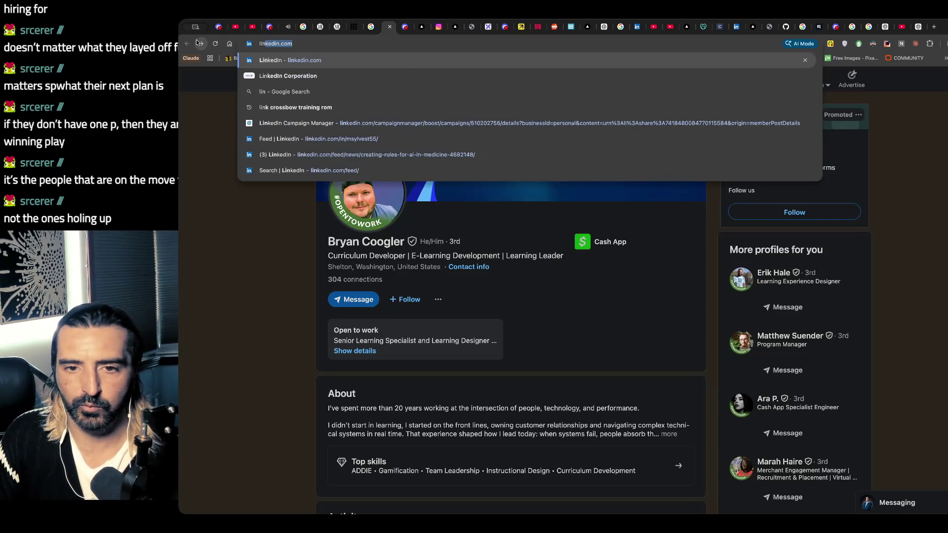
{"action": "type", "text": "e"}
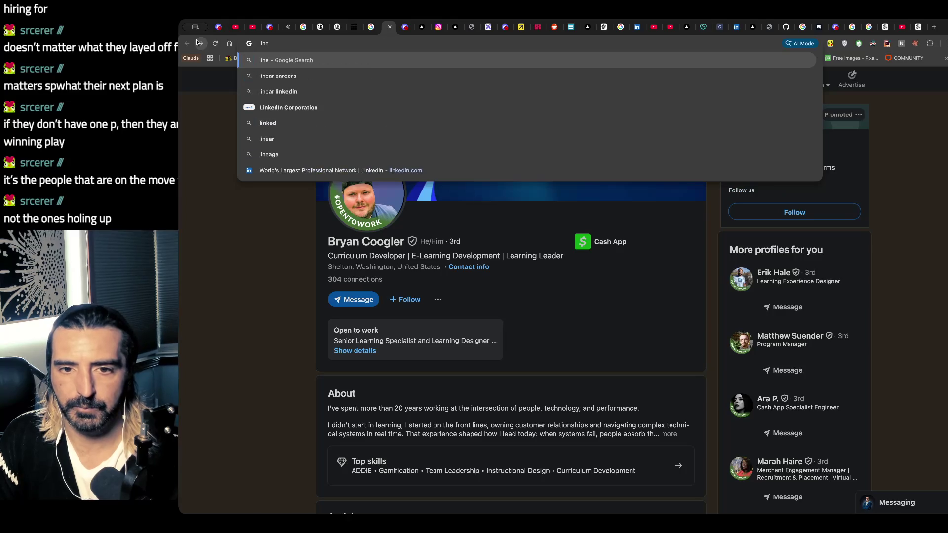
{"action": "key", "text": "BackSpace"}
{"action": "type", "text": "kedin block.s"}
{"action": "key", "text": "BackSpace"}
{"action": "type", "text": "xyz layoffs"}
{"action": "key", "text": "Return"}
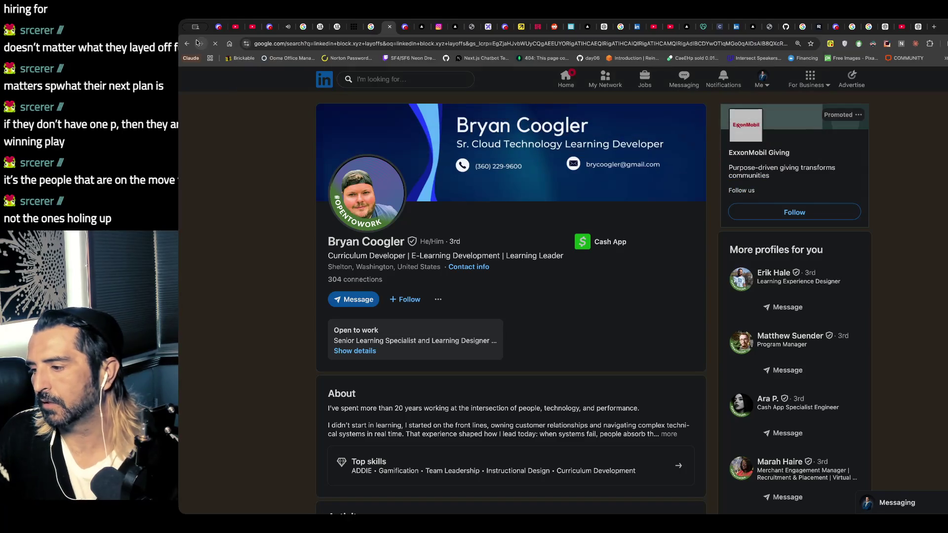
- Open the LinkedIn Block layoffs article, scroll through the employee posts, and select all page text
{"action": "left_click", "coordinate": [384, 225]}
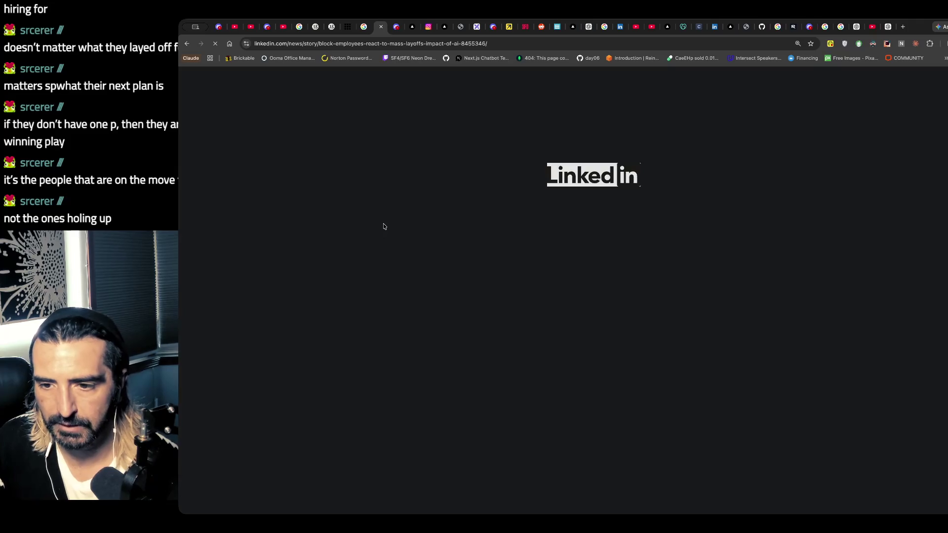
{"action": "scroll", "coordinate": [428, 256], "scroll_direction": "down", "scroll_amount": 15}
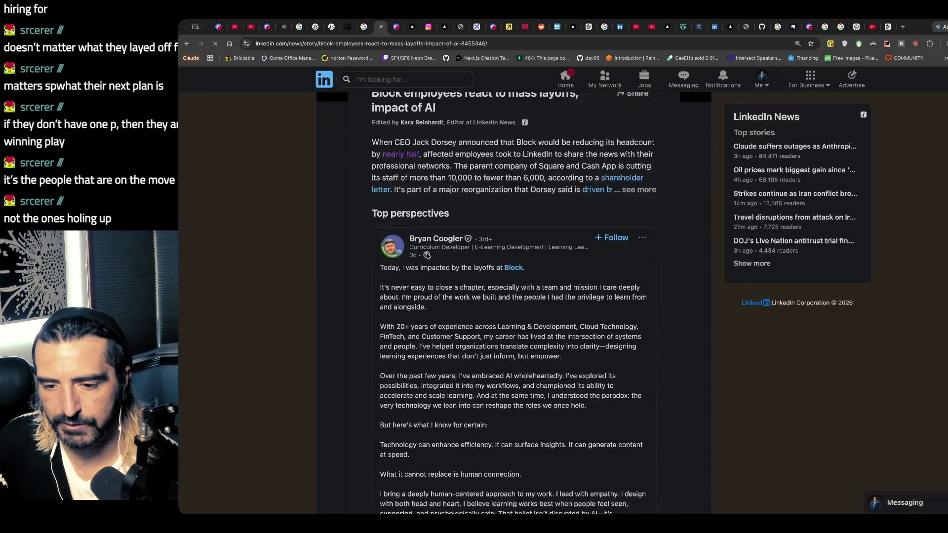
{"action": "scroll", "coordinate": [429, 243], "scroll_direction": "down", "scroll_amount": 12}
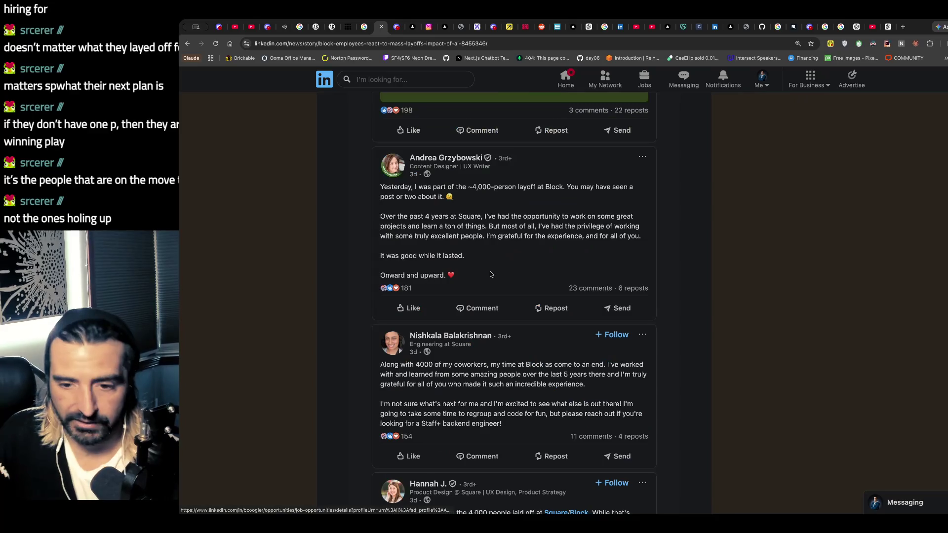
{"action": "scroll", "coordinate": [491, 275], "scroll_direction": "down", "scroll_amount": 15}
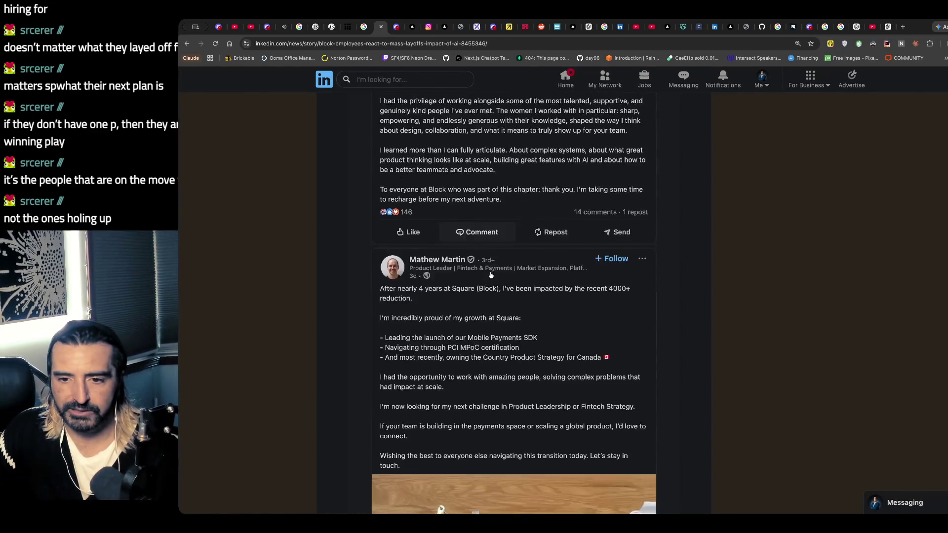
{"action": "scroll", "coordinate": [491, 275], "scroll_direction": "down", "scroll_amount": 5}
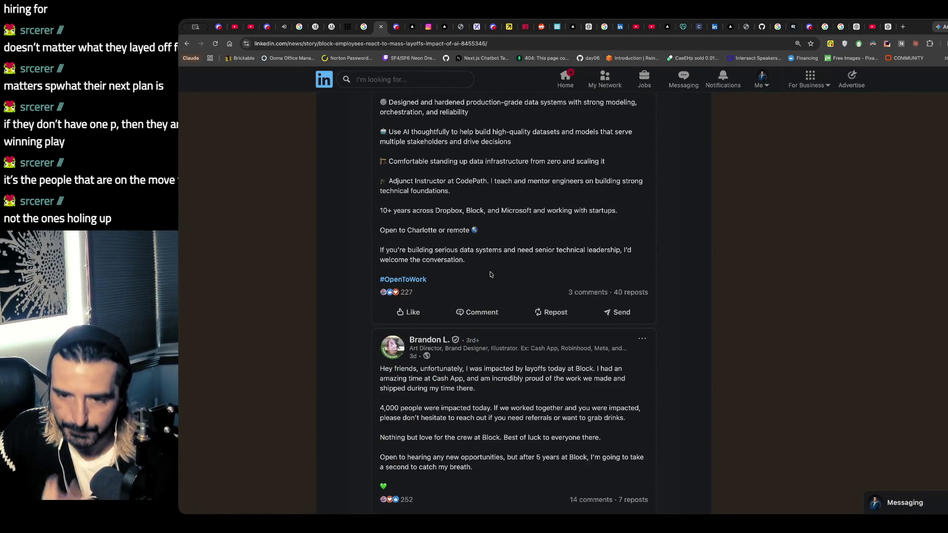
{"action": "scroll", "coordinate": [489, 273], "scroll_direction": "down", "scroll_amount": 5}
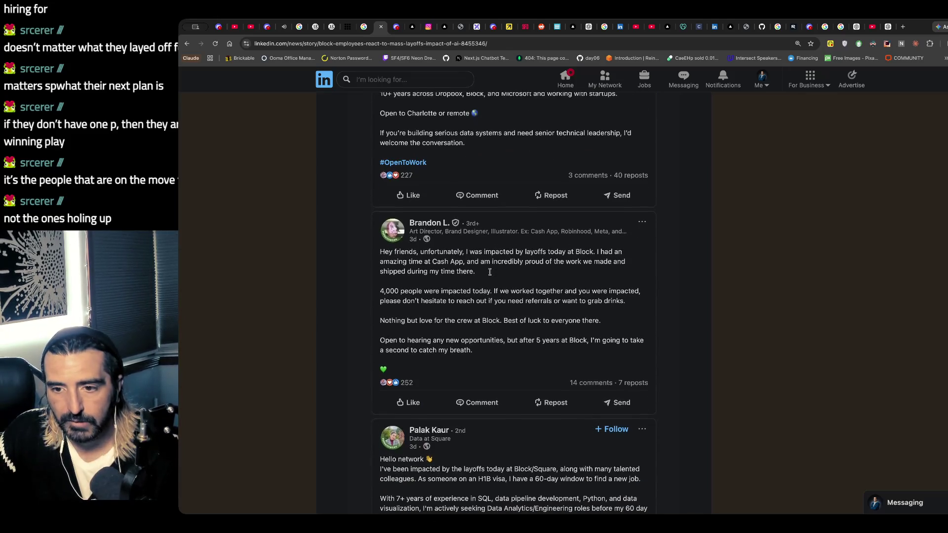
{"action": "scroll", "coordinate": [491, 274], "scroll_direction": "down", "scroll_amount": 10}
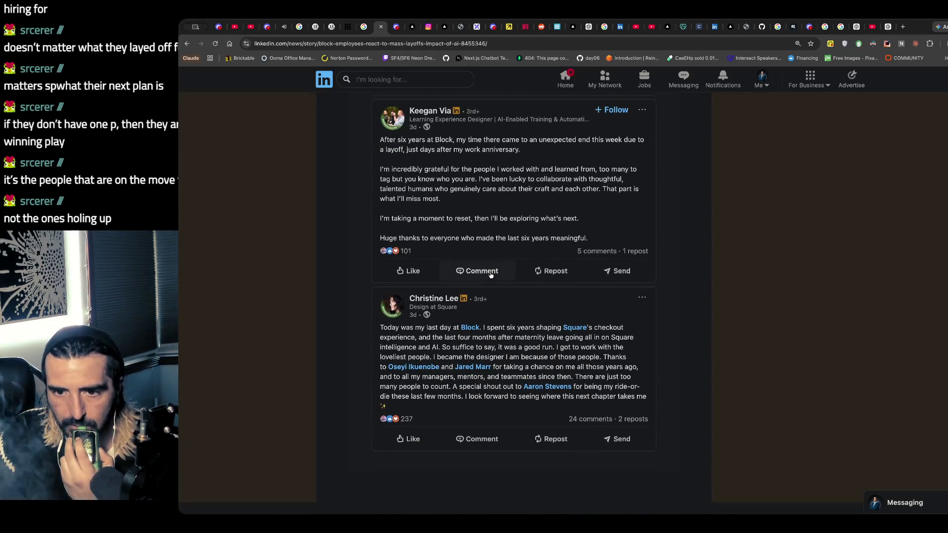
{"action": "scroll", "coordinate": [490, 274], "scroll_direction": "up", "scroll_amount": 1}
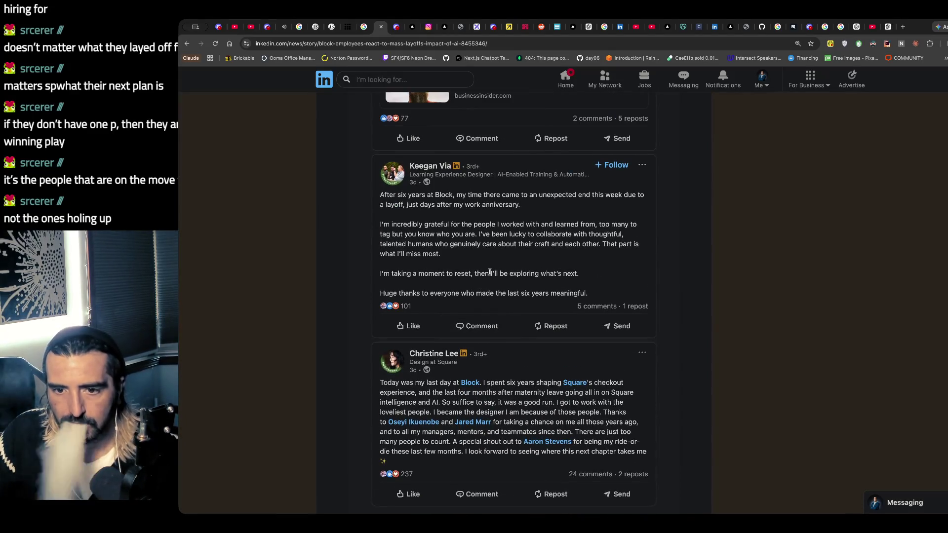
{"action": "key", "text": "super+a"}
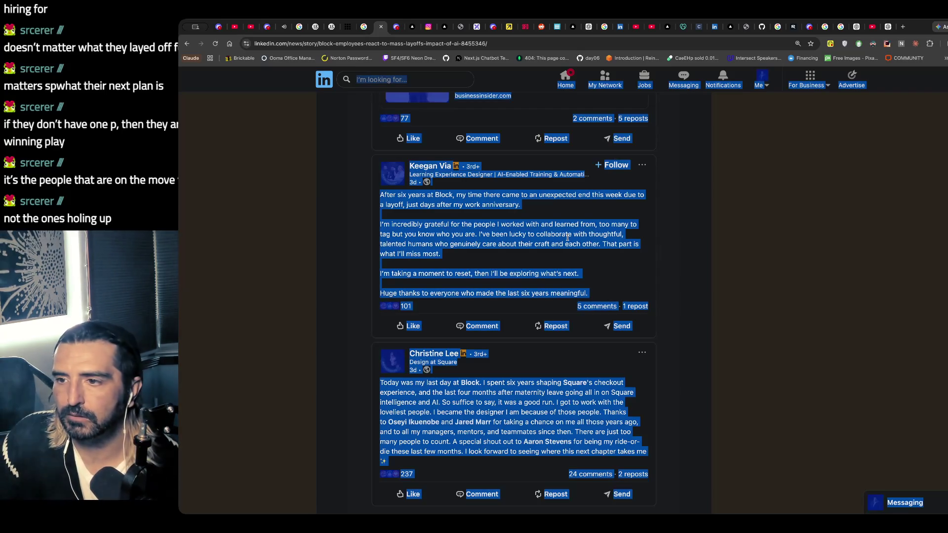
{"action": "key", "text": "super+t"}
- Paste the LinkedIn posts into the Block.xyz Layoff Details chat, asking it to parse former employees' posts
{"action": "type", "text": "c"}
{"action": "key", "text": "Return"}
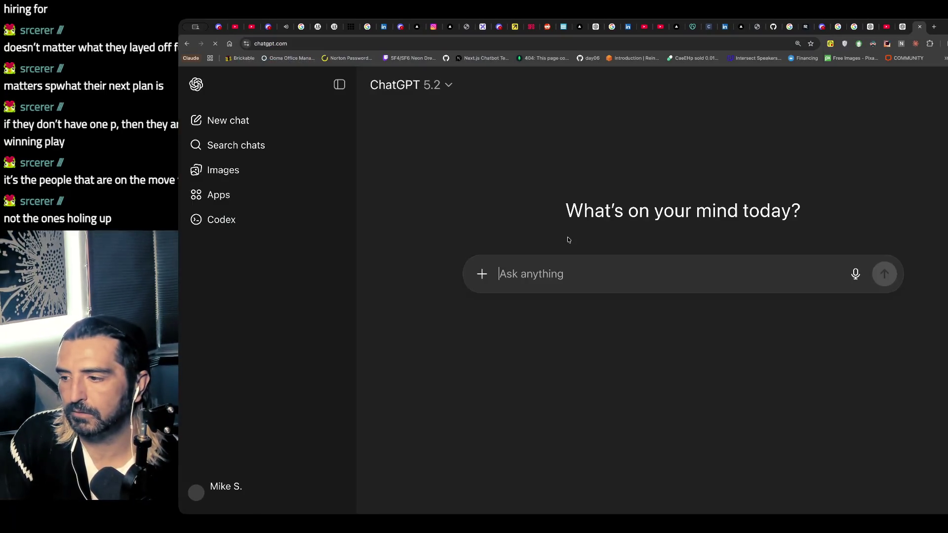
{"action": "key", "text": "super+v"}
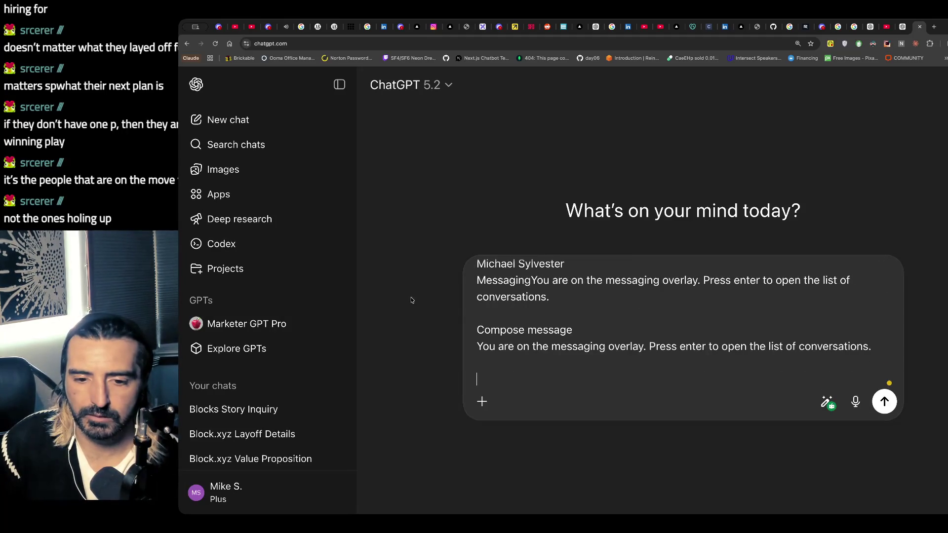
{"action": "key", "text": "super+a"}
{"action": "key", "text": "super+c"}
{"action": "left_click", "coordinate": [247, 434]}
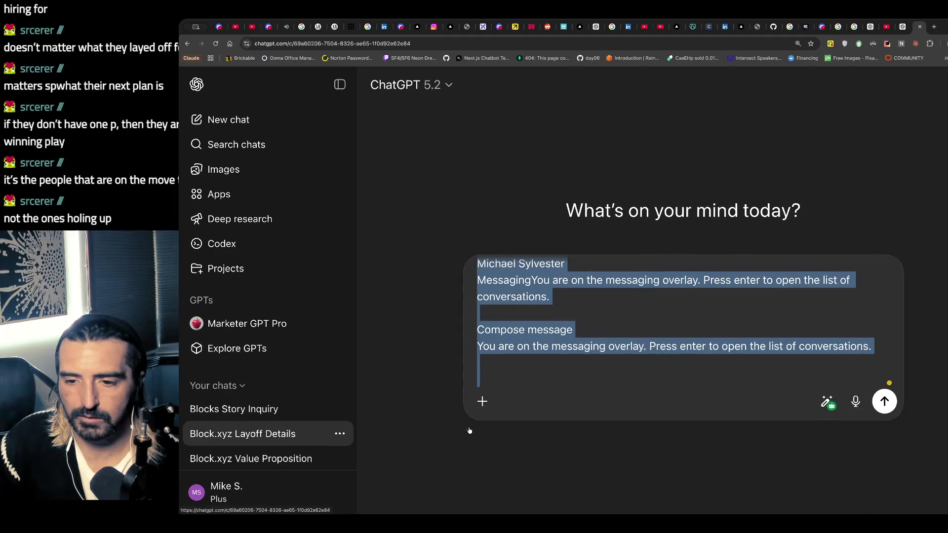
{"action": "key", "text": "super+v"}
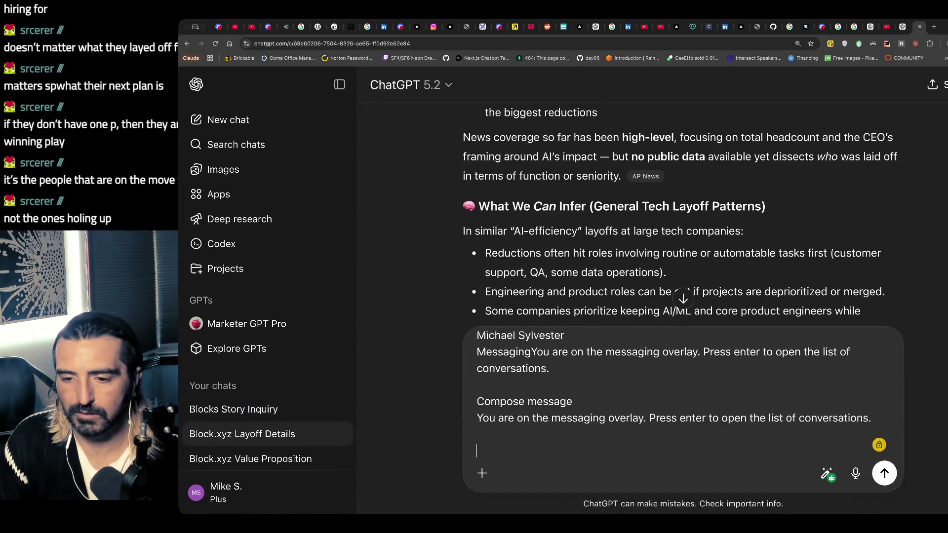
{"action": "type", "text": "parse out som"}
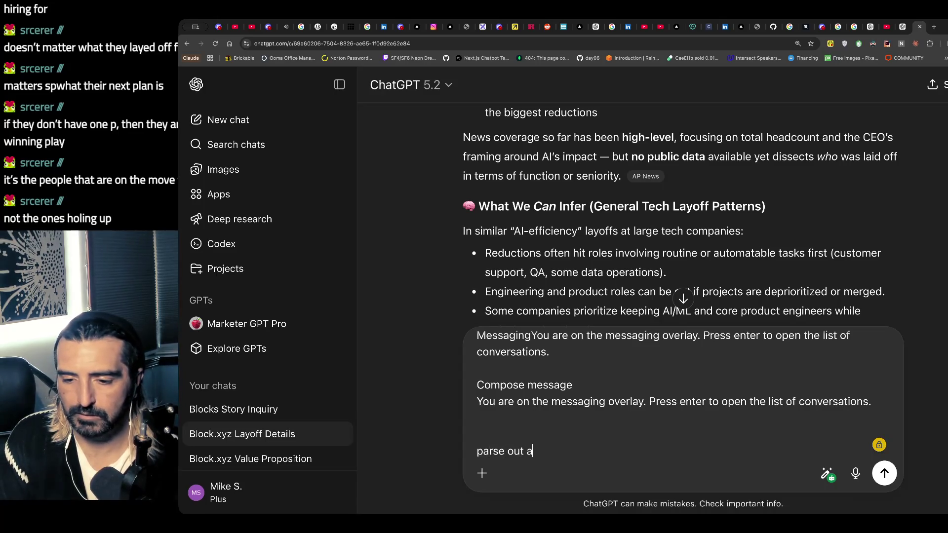
{"action": "type", "text": "ething meanufl from"}
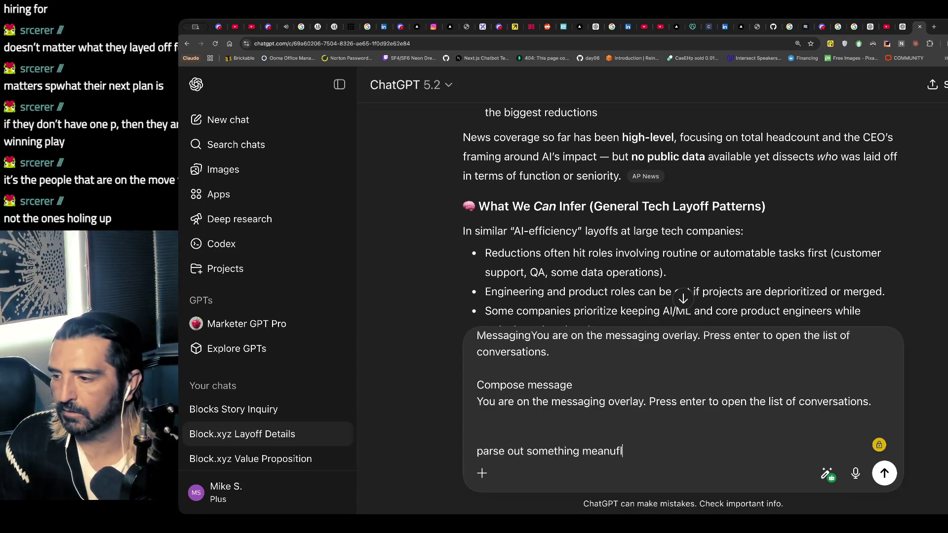
{"action": "type", "text": "t these"}
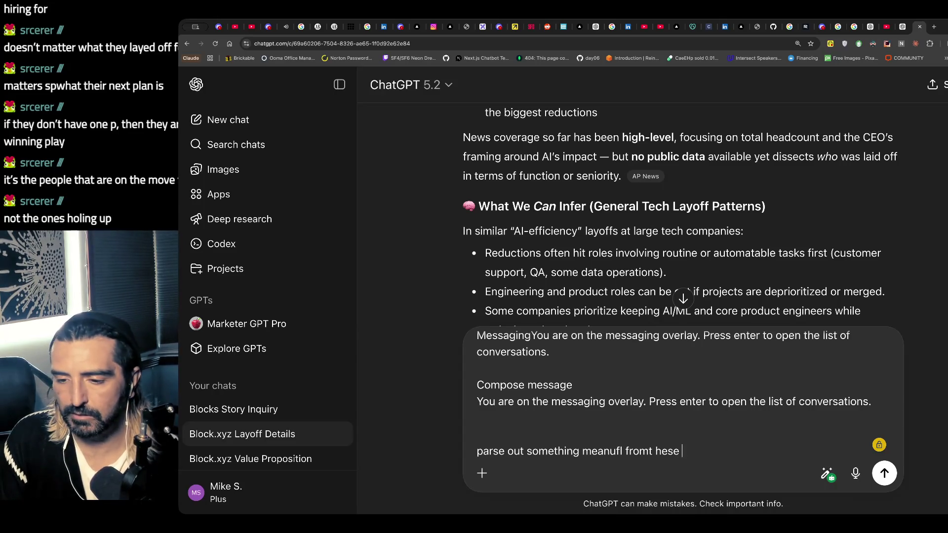
{"action": "type", "text": " former block.xyz employees w"}
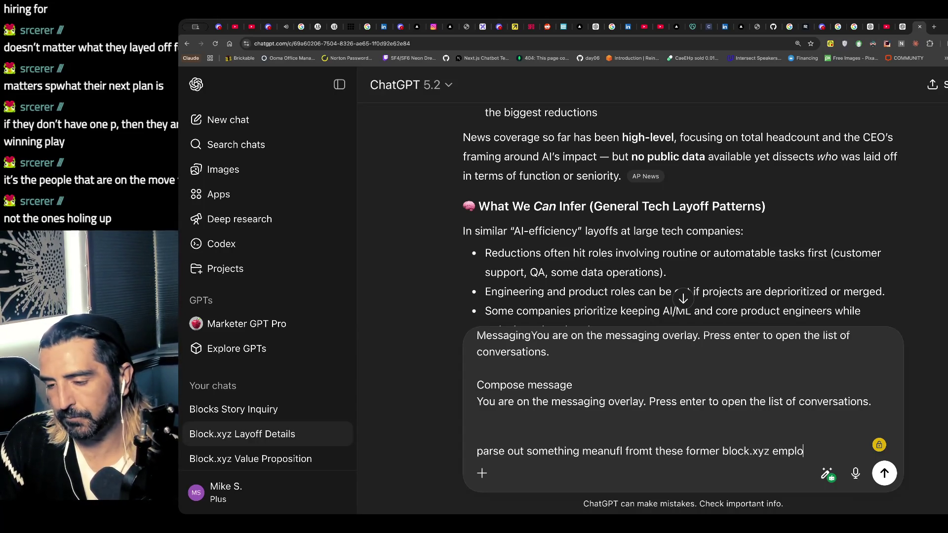
{"action": "type", "text": "ho have posted"}
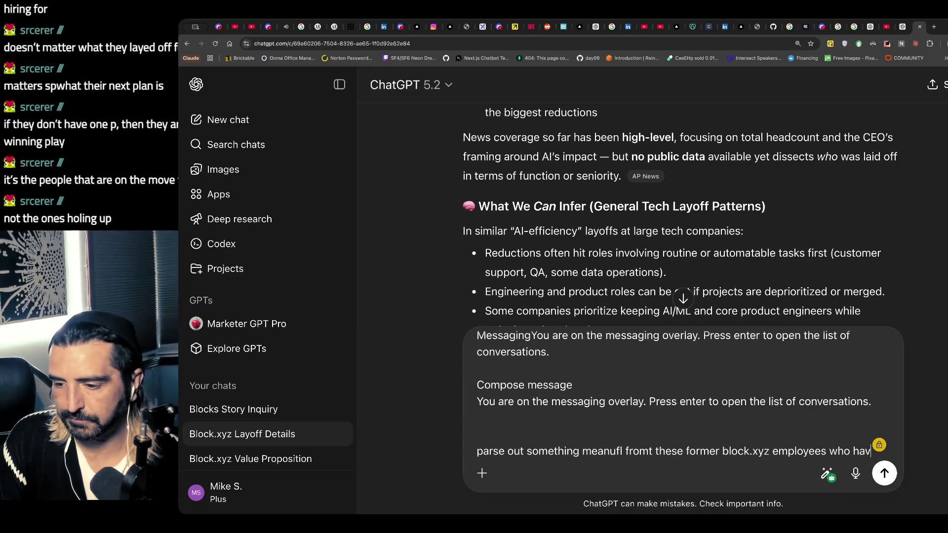
{"action": "key", "text": "Return"}
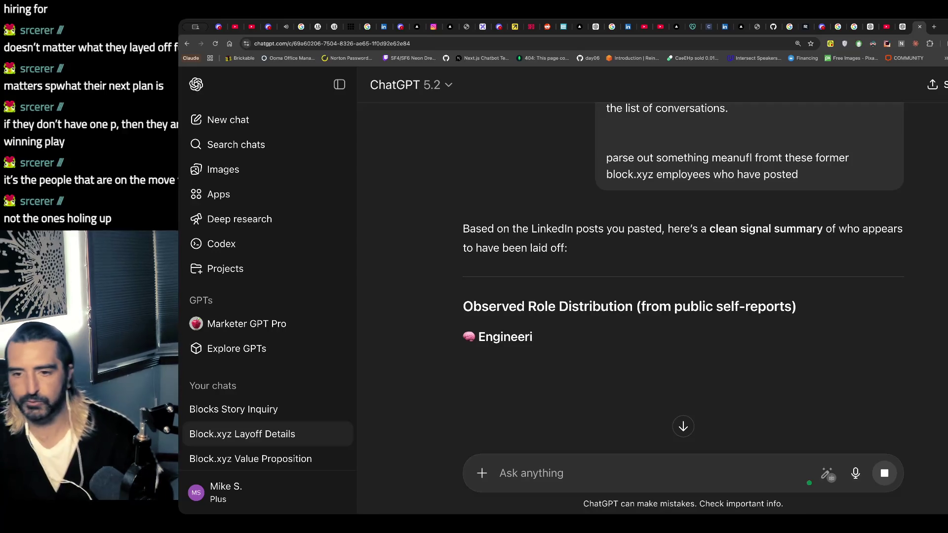
- Read the reply's role breakdown, highlight its Engineering section, then bring up the Excalidraw whiteboard
{"action": "scroll", "coordinate": [490, 388], "scroll_direction": "down", "scroll_amount": 2}
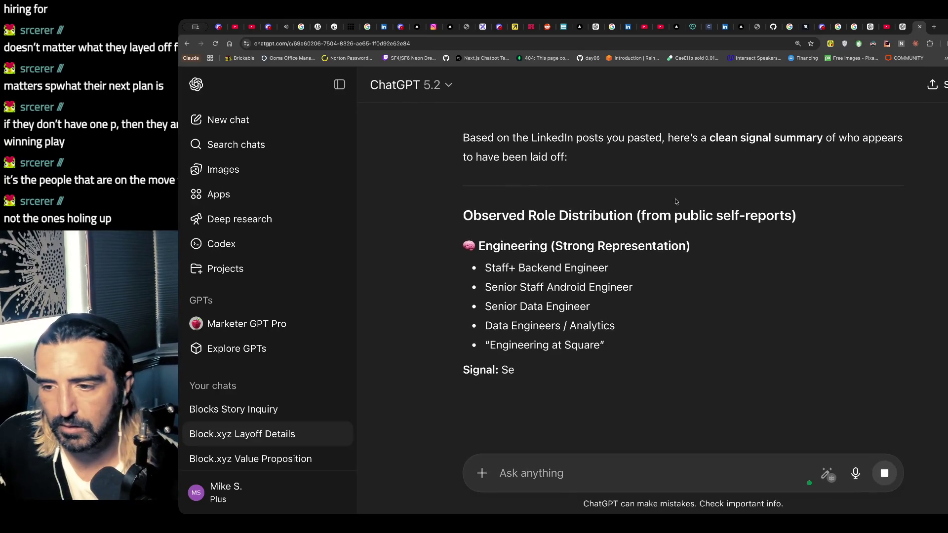
{"action": "left_click_drag", "start_coordinate": [612, 139], "coordinate": [608, 162]}
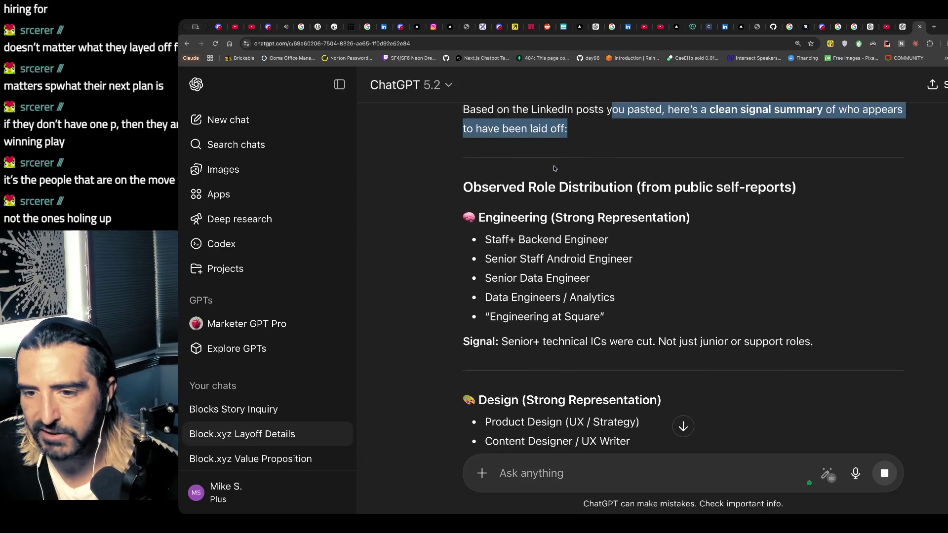
{"action": "scroll", "coordinate": [558, 198], "scroll_direction": "down", "scroll_amount": 1}
{"action": "mouse_move", "coordinate": [504, 201]}
{"action": "left_mouse_down"}
{"action": "mouse_move", "coordinate": [696, 203]}
{"action": "mouse_move", "coordinate": [820, 328]}
{"action": "left_mouse_up"}
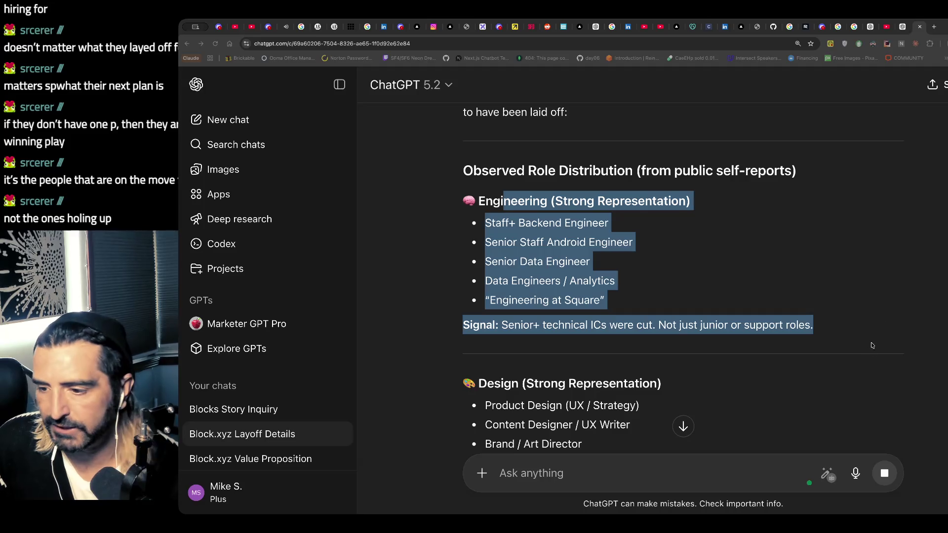
{"action": "key", "text": "super+Tab"}
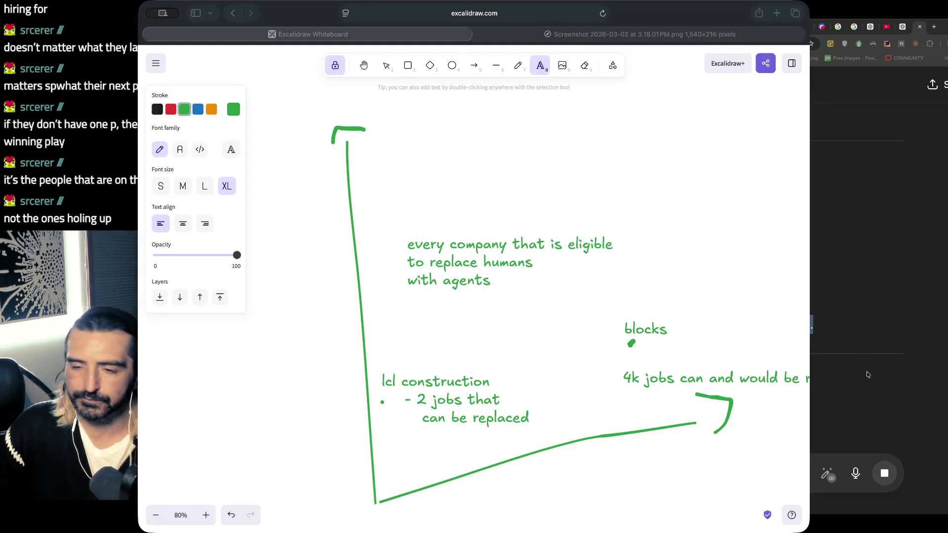
- Switch from the Excalidraw whiteboard back to the ChatGPT layoff summary window
{"action": "key", "text": "super+Tab"}
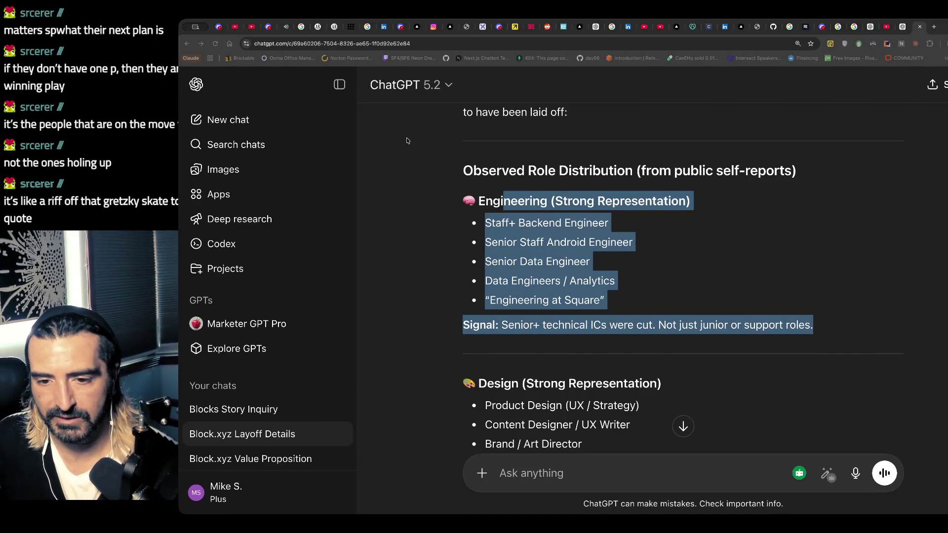
- Scroll the reply, highlighting the Design and Data roles, down to Product Leadership, then clear the selection
{"action": "scroll", "coordinate": [529, 306], "scroll_direction": "down", "scroll_amount": 3}
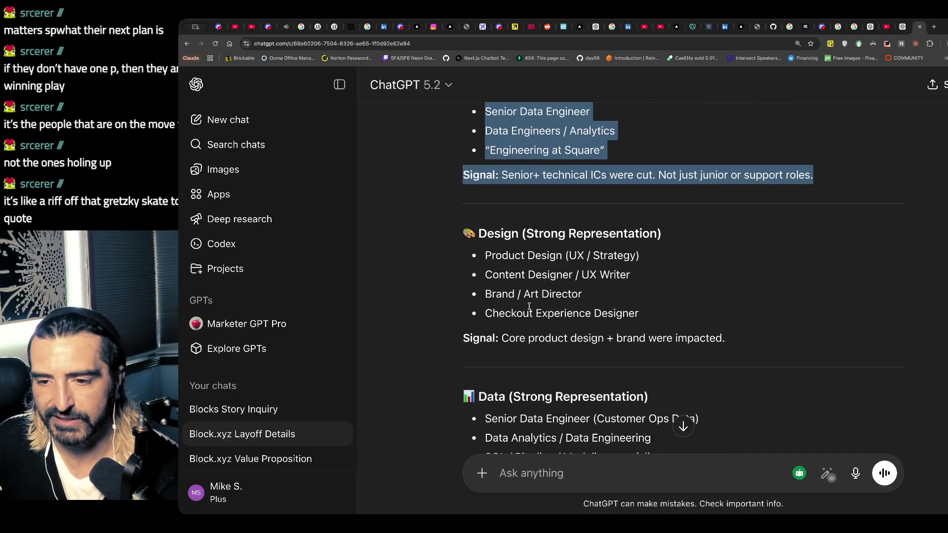
{"action": "left_click_drag", "start_coordinate": [543, 213], "coordinate": [528, 287]}
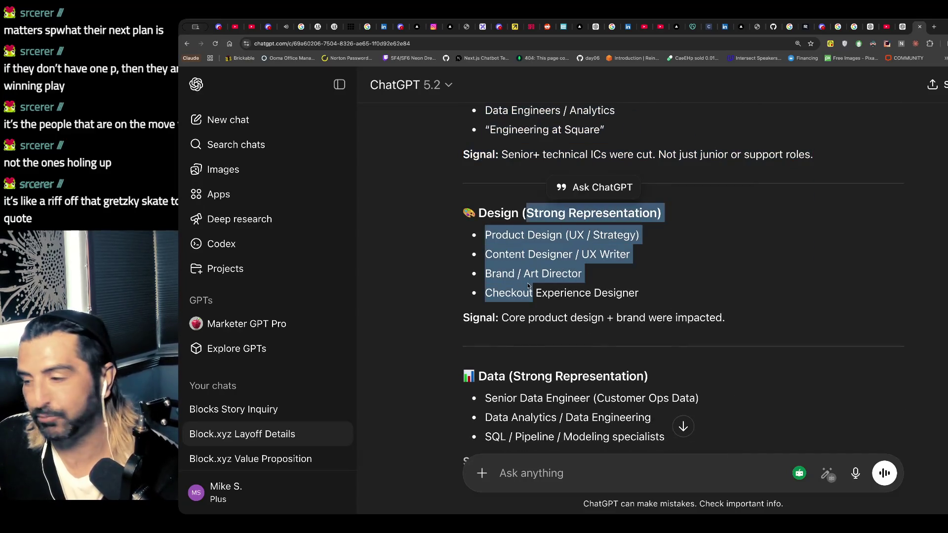
{"action": "scroll", "coordinate": [528, 286], "scroll_direction": "down", "scroll_amount": 3}
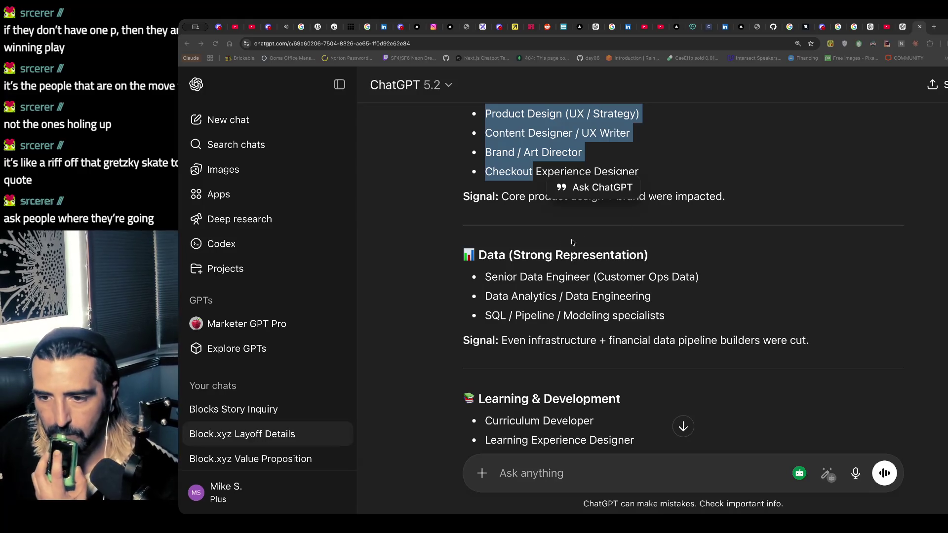
{"action": "scroll", "coordinate": [496, 247], "scroll_direction": "down", "scroll_amount": 2}
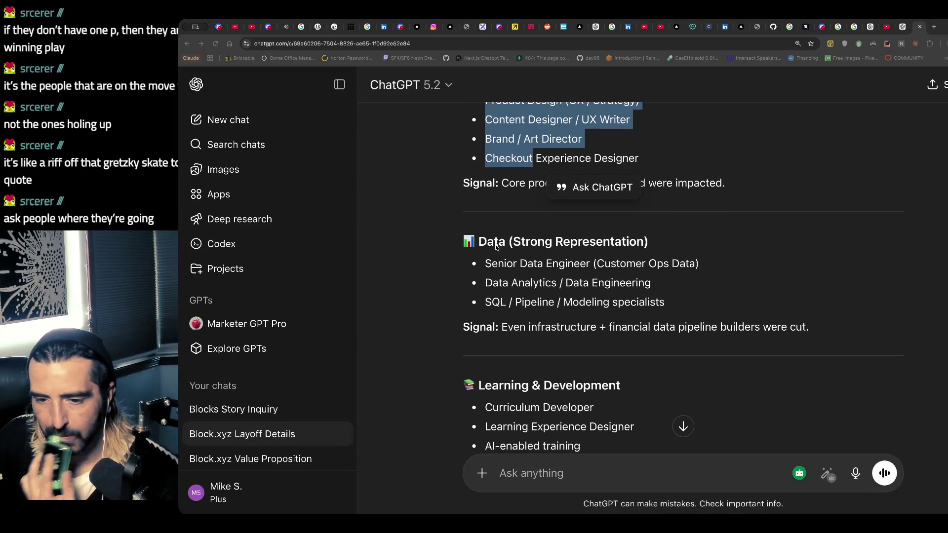
{"action": "scroll", "coordinate": [496, 247], "scroll_direction": "down", "scroll_amount": 1}
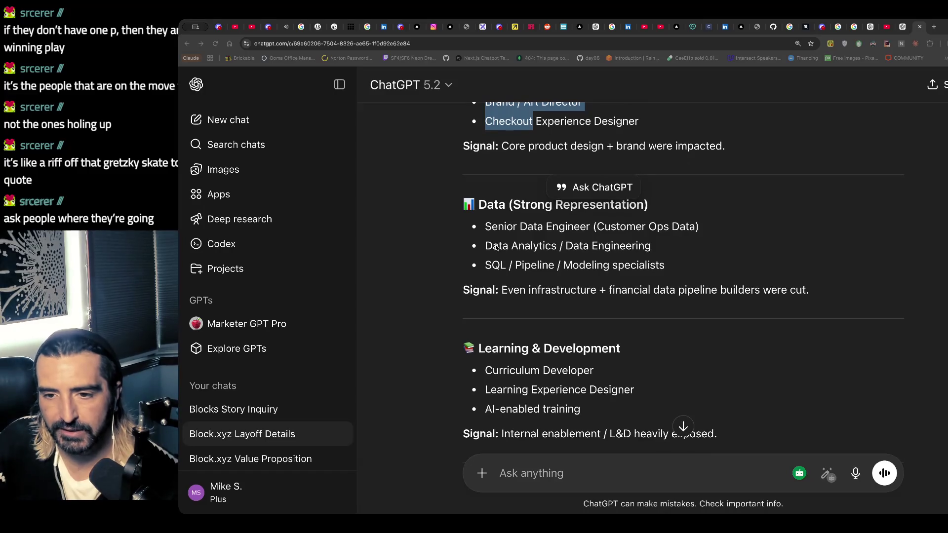
{"action": "scroll", "coordinate": [454, 255], "scroll_direction": "down", "scroll_amount": 5}
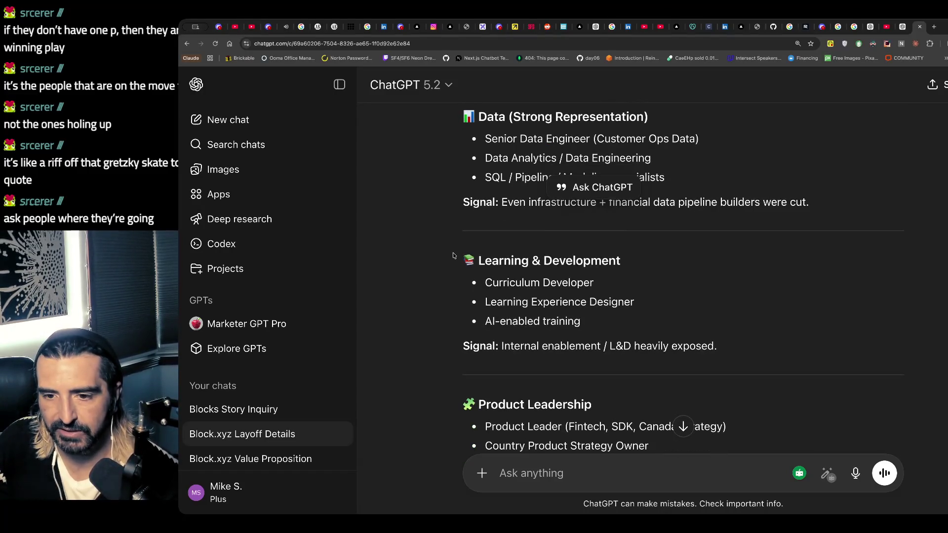
{"action": "triple_click", "coordinate": [571, 91]}
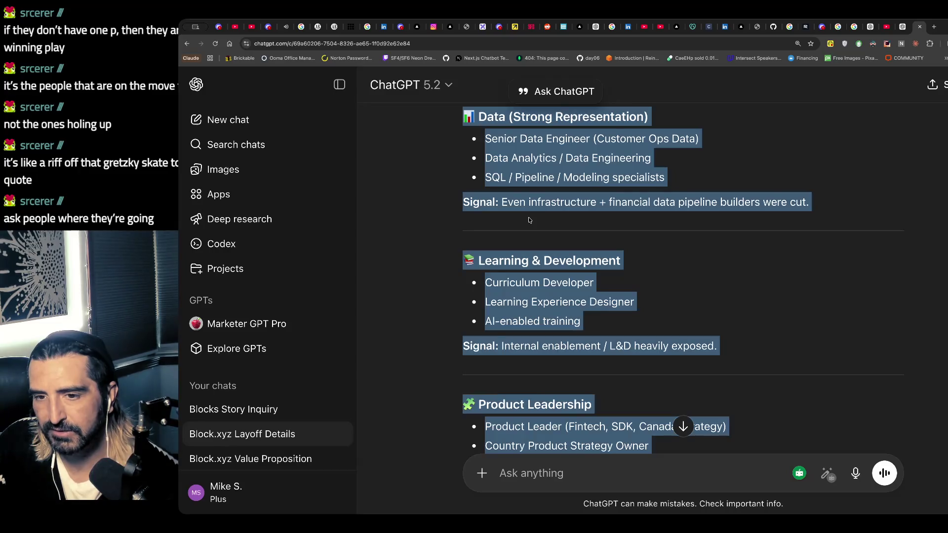
{"action": "left_click", "coordinate": [529, 219]}
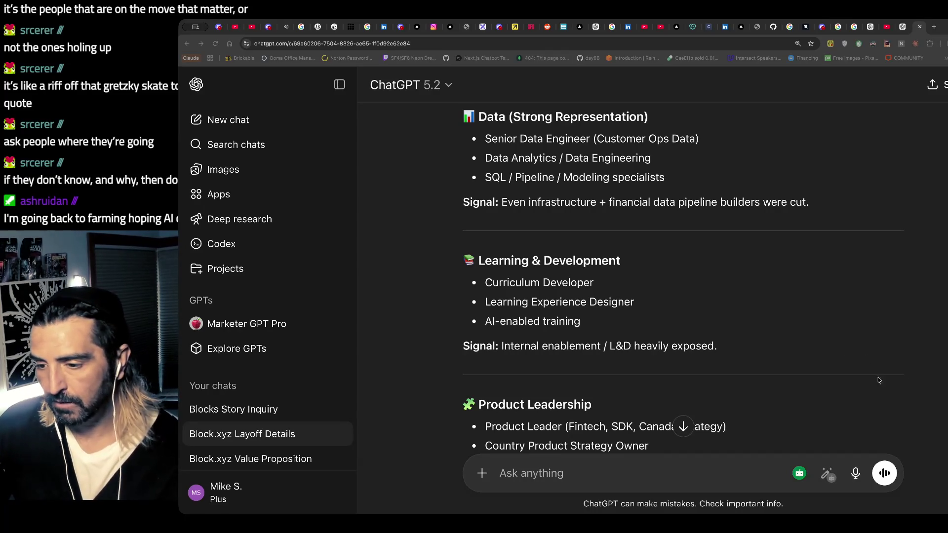
{"action": "key", "text": "super+Tab"}
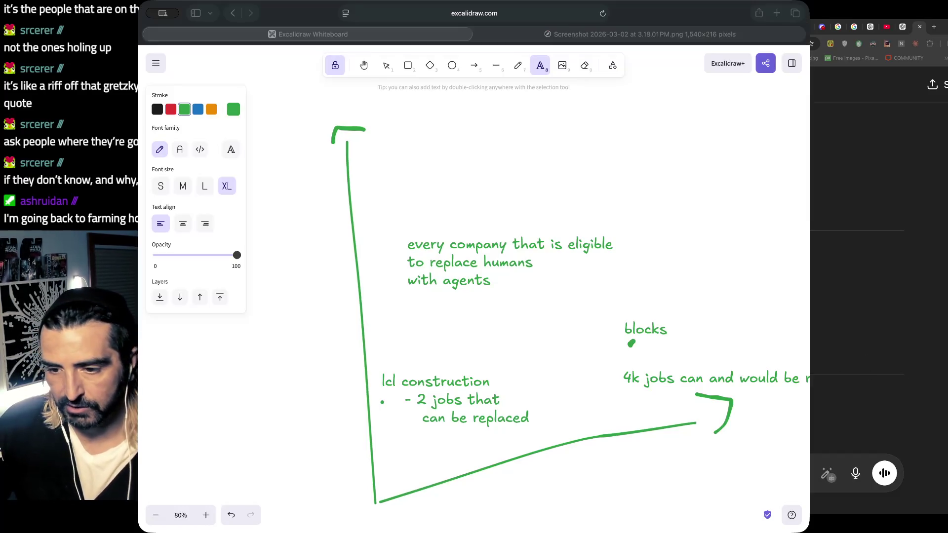
{"action": "scroll", "coordinate": [646, 205], "scroll_direction": "up", "scroll_amount": 10}
{"action": "scroll", "coordinate": [647, 205], "scroll_direction": "up", "scroll_amount": 10}
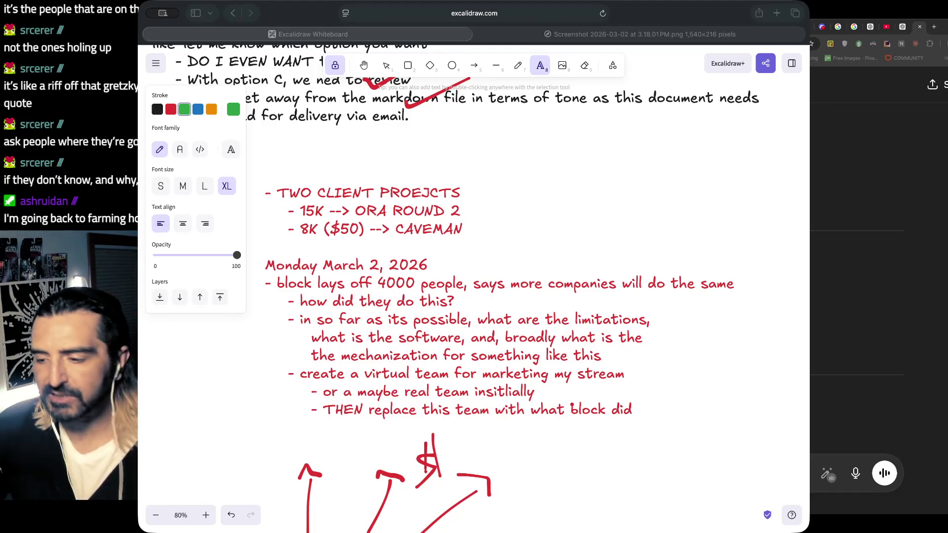
{"action": "left_click", "coordinate": [863, 370]}
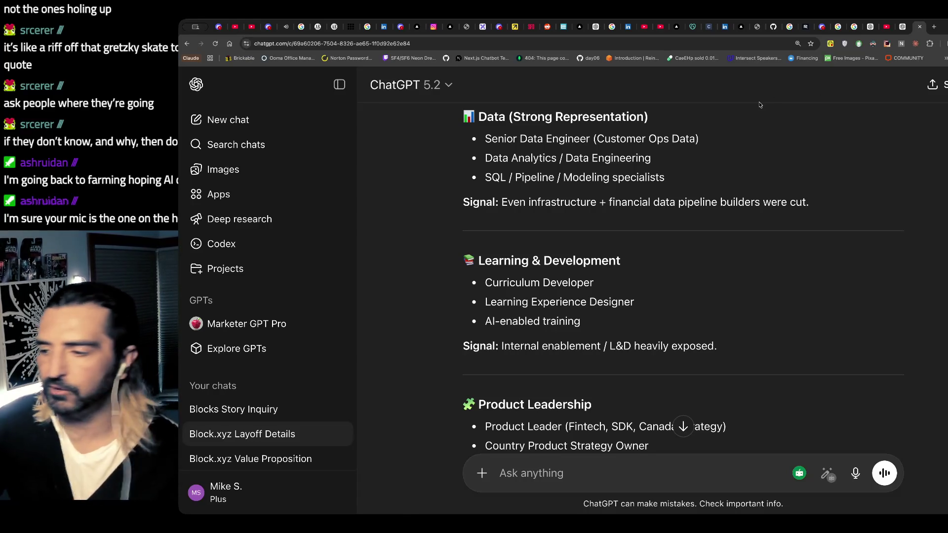
- Search 'langgraph github example', browse langchain-ai/langgraph's examples folder, then close that tab
{"action": "scroll", "coordinate": [760, 105], "scroll_direction": "up", "scroll_amount": 3}
{"action": "key", "text": "ctrl+t"}
{"action": "type", "text": "langgraph git"}
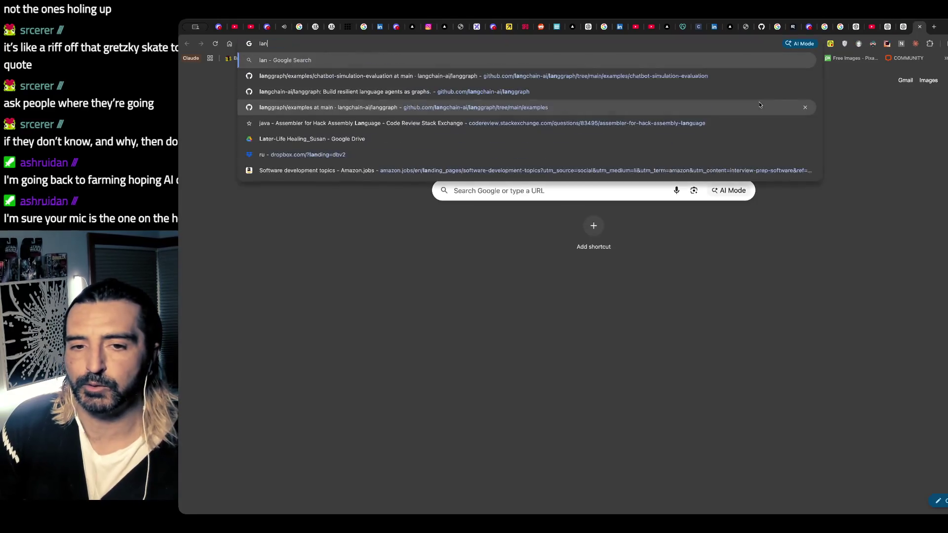
{"action": "type", "text": "hub example"}
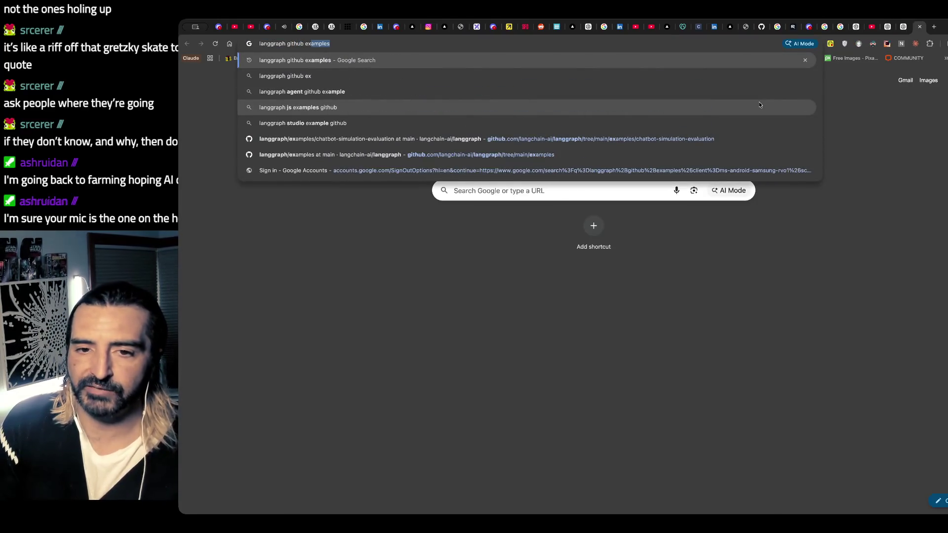
{"action": "key", "text": "Return"}
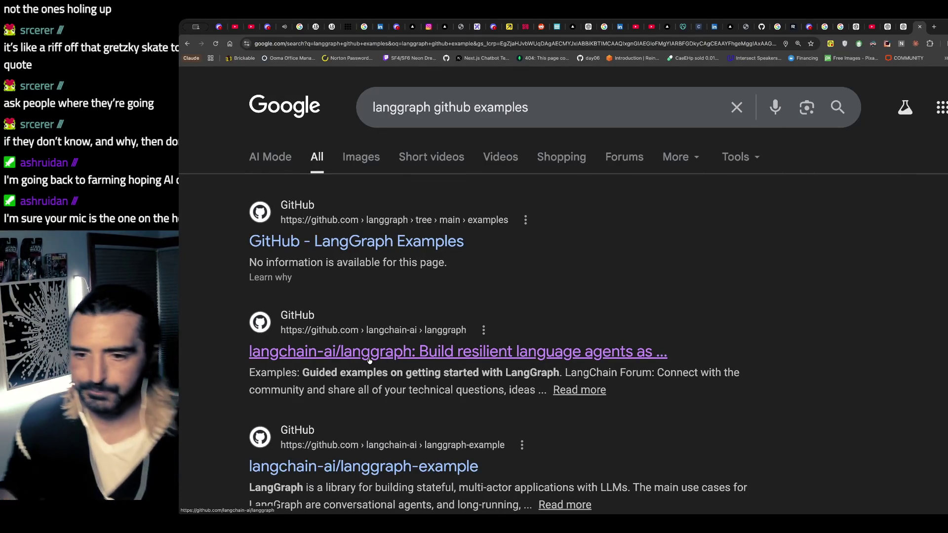
{"action": "left_click", "coordinate": [369, 359]}
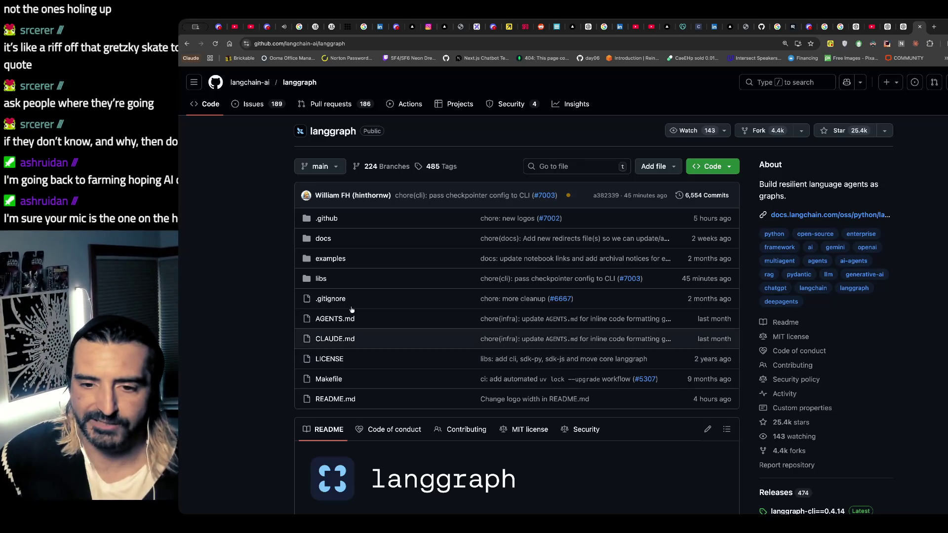
{"action": "left_click", "coordinate": [344, 259]}
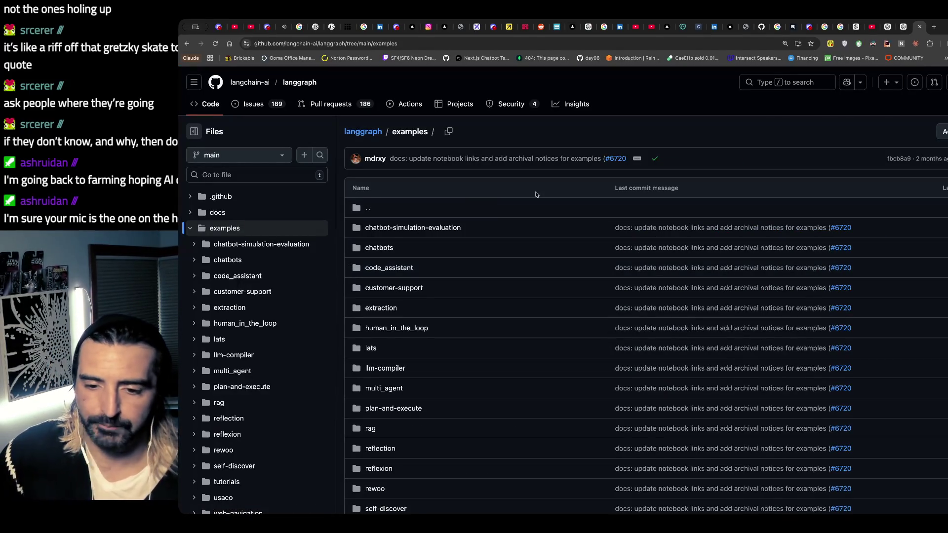
{"action": "scroll", "coordinate": [698, 276], "scroll_direction": "down", "scroll_amount": 2}
{"action": "scroll", "coordinate": [700, 280], "scroll_direction": "up", "scroll_amount": 1}
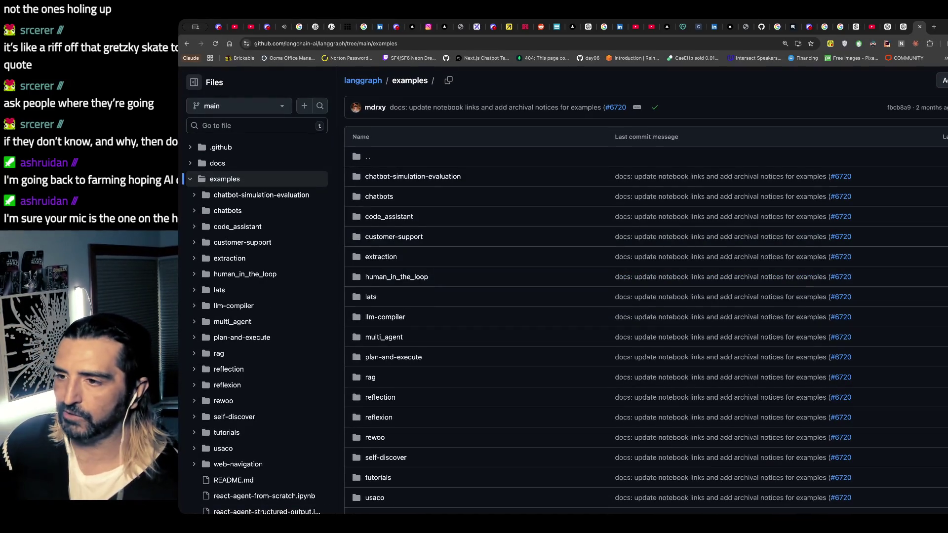
{"action": "left_click", "coordinate": [919, 26]}
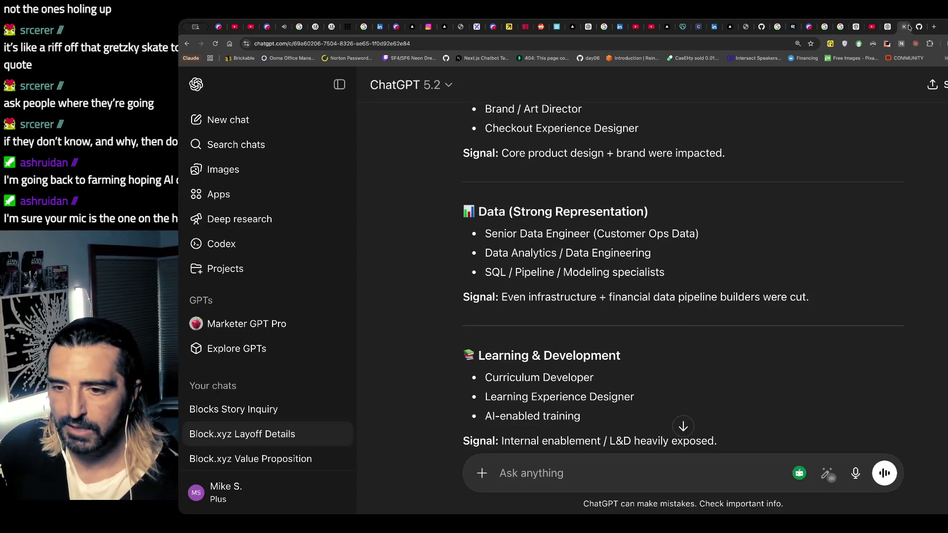
{"action": "left_click", "coordinate": [919, 26]}
{"action": "left_click", "coordinate": [901, 26]}
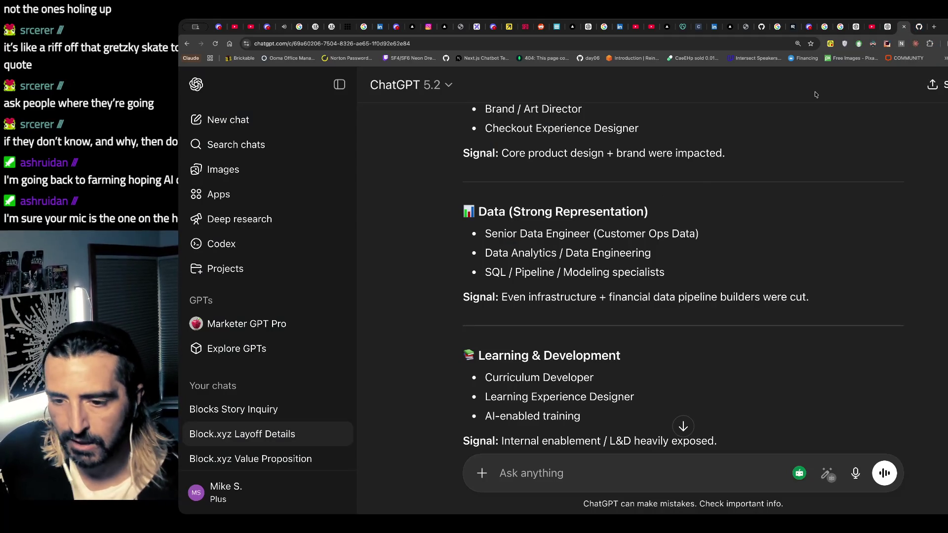
{"action": "scroll", "coordinate": [815, 95], "scroll_direction": "up", "scroll_amount": 1}
{"action": "scroll", "coordinate": [816, 94], "scroll_direction": "up", "scroll_amount": 2}
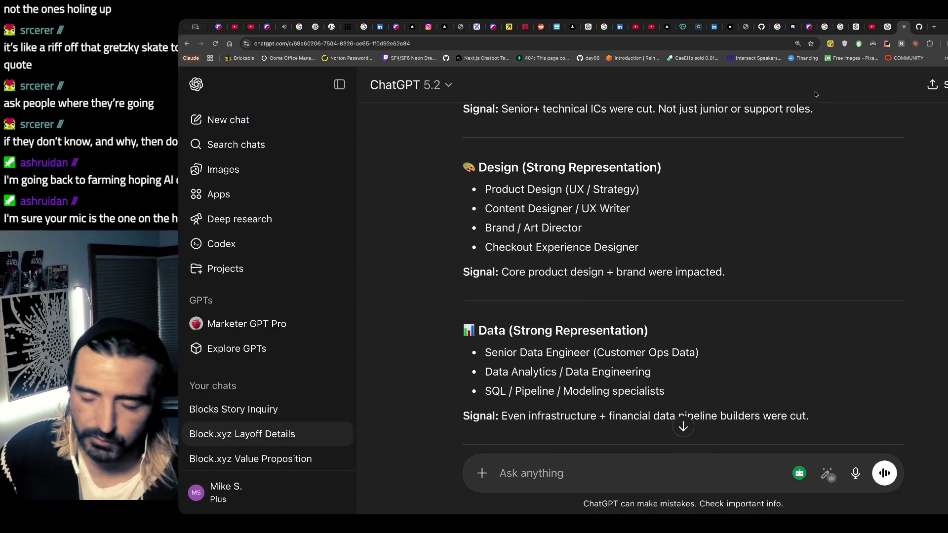
{"action": "scroll", "coordinate": [816, 94], "scroll_direction": "up", "scroll_amount": 4}
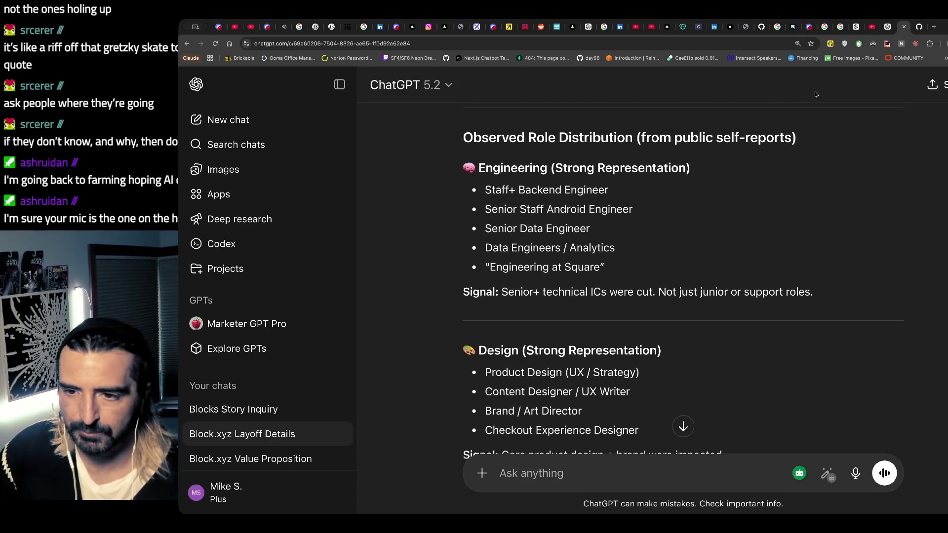
{"action": "left_click_drag", "start_coordinate": [528, 121], "coordinate": [690, 151]}
{"action": "scroll", "coordinate": [561, 225], "scroll_direction": "down", "scroll_amount": 10}
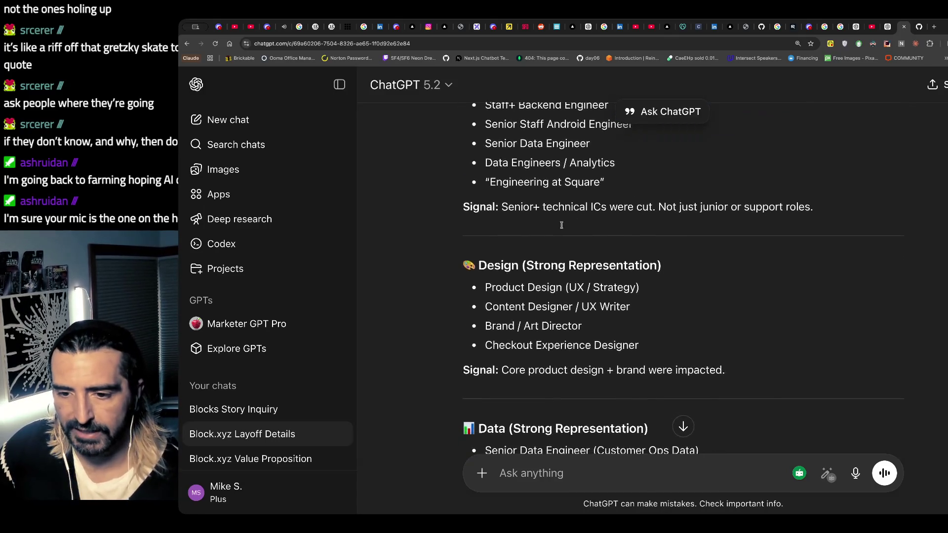
{"action": "scroll", "coordinate": [561, 227], "scroll_direction": "down", "scroll_amount": 1}
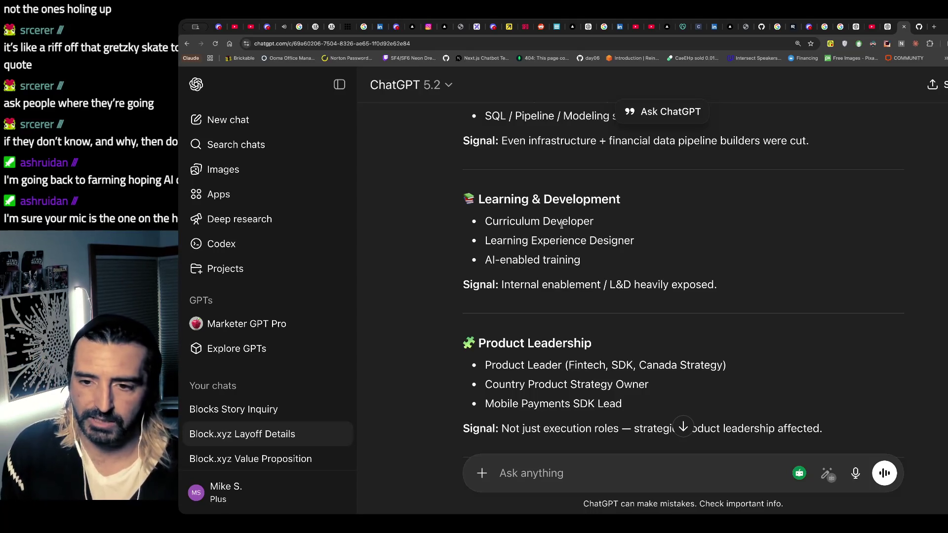
{"action": "scroll", "coordinate": [724, 175], "scroll_direction": "down", "scroll_amount": 5}
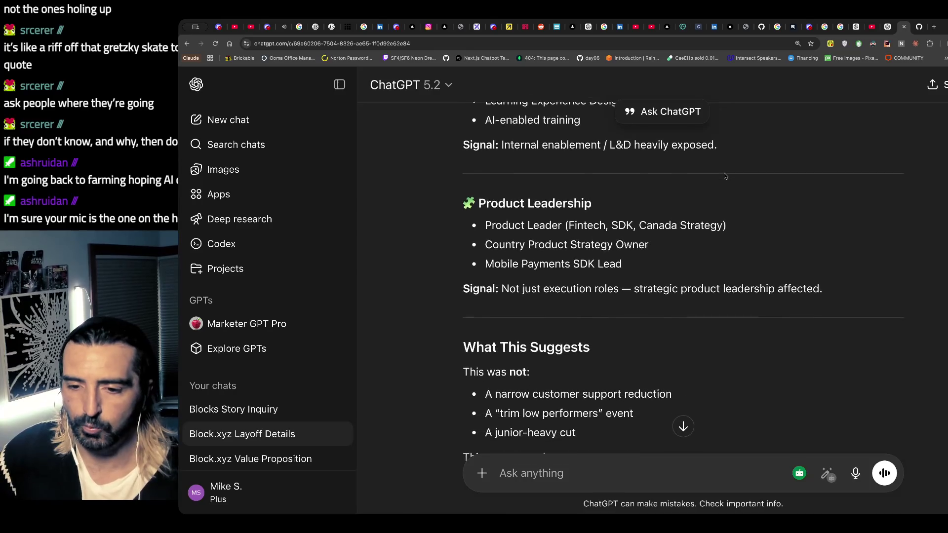
{"action": "scroll", "coordinate": [725, 176], "scroll_direction": "down", "scroll_amount": 2}
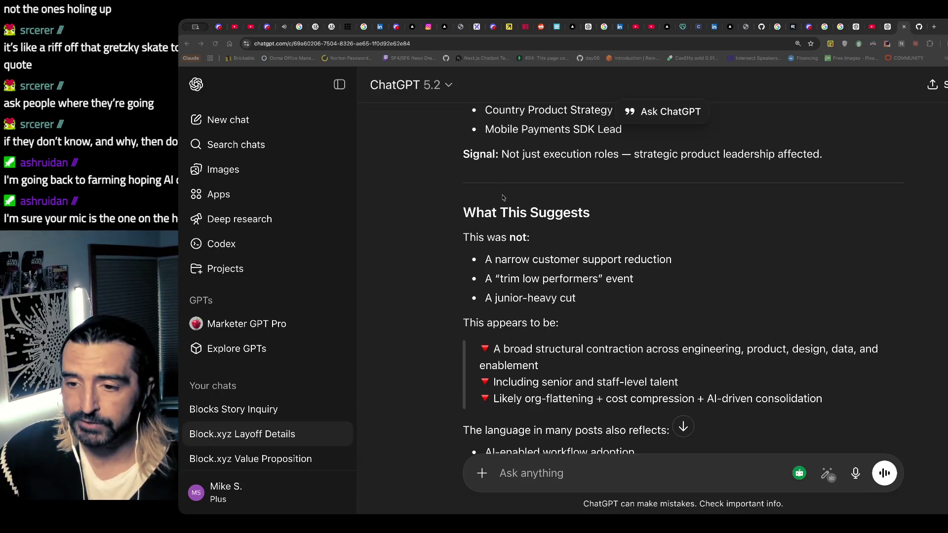
{"action": "scroll", "coordinate": [474, 180], "scroll_direction": "up", "scroll_amount": 3}
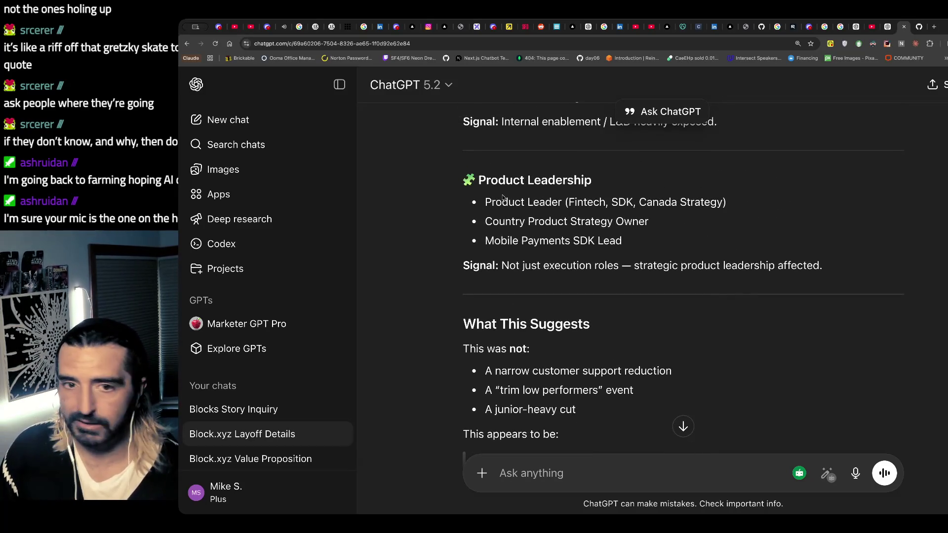
{"action": "scroll", "coordinate": [503, 197], "scroll_direction": "down", "scroll_amount": 1}
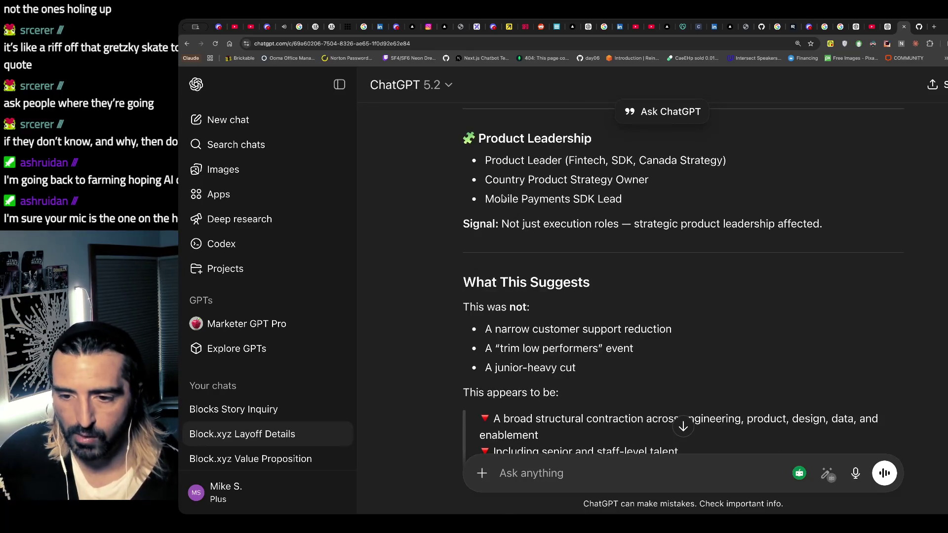
{"action": "scroll", "coordinate": [503, 197], "scroll_direction": "down", "scroll_amount": 3}
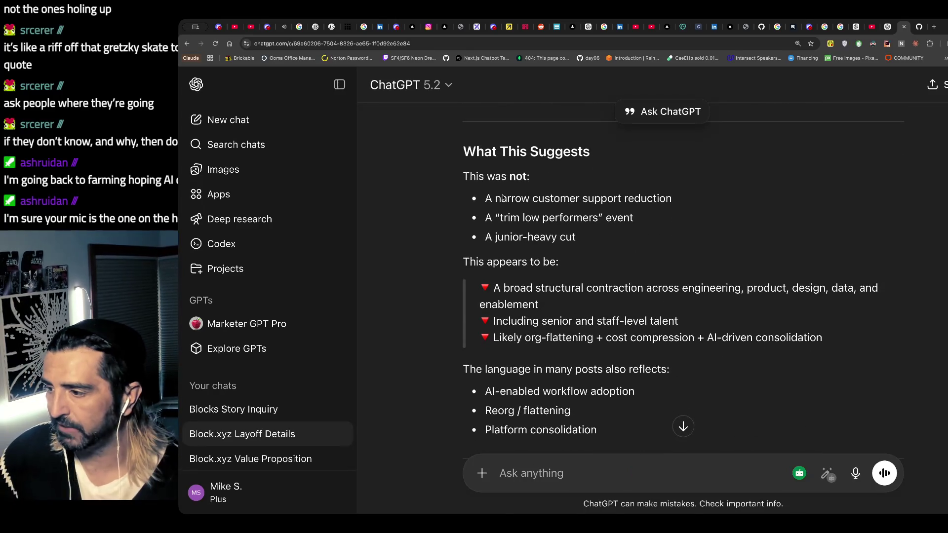
{"action": "scroll", "coordinate": [503, 198], "scroll_direction": "down", "scroll_amount": 3}
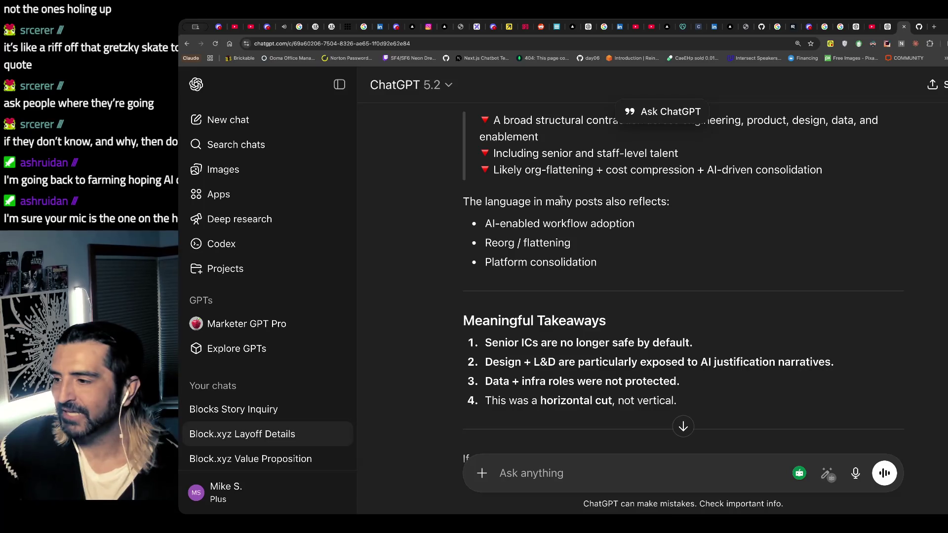
{"action": "scroll", "coordinate": [561, 199], "scroll_direction": "down", "scroll_amount": 1}
{"action": "scroll", "coordinate": [563, 202], "scroll_direction": "down", "scroll_amount": 3}
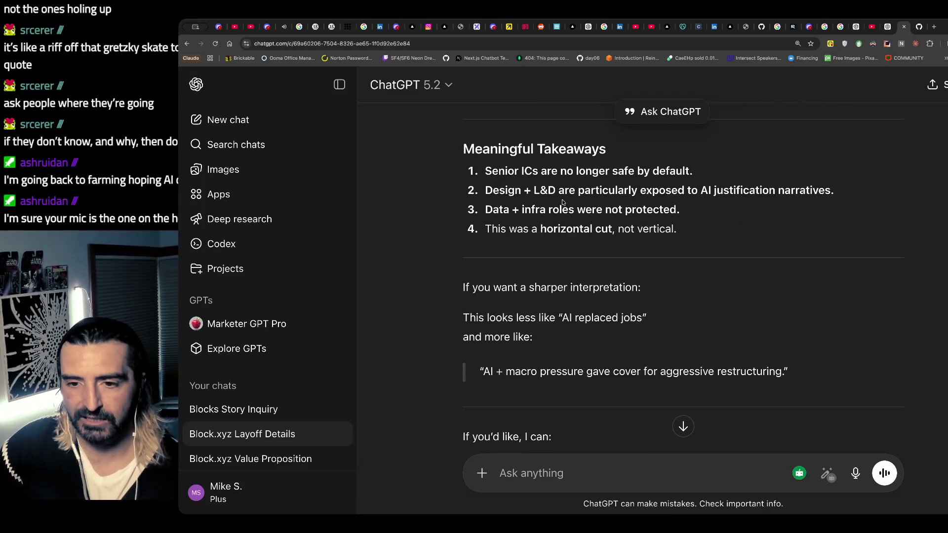
{"action": "scroll", "coordinate": [563, 201], "scroll_direction": "up", "scroll_amount": 1}
{"action": "scroll", "coordinate": [563, 201], "scroll_direction": "up", "scroll_amount": 10}
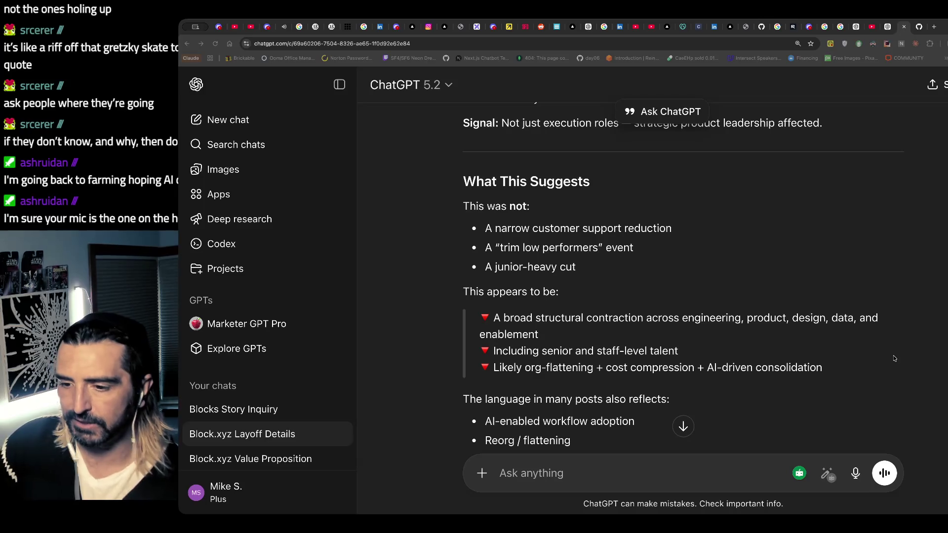
- Add the indented sub-item 'send two more LinkedIn messages' under 'revisit block', then return to Chrome
{"action": "key", "text": "super+Tab"}
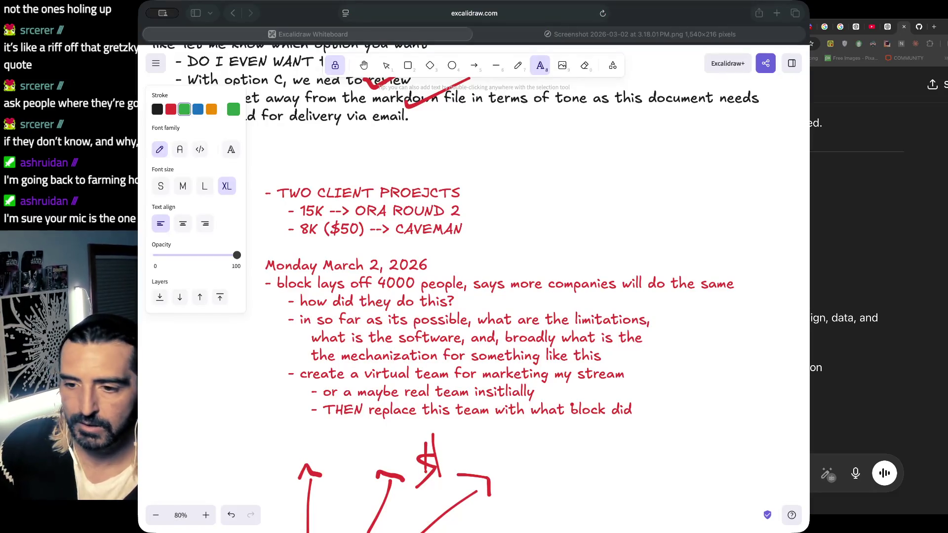
{"action": "scroll", "coordinate": [388, 372], "scroll_direction": "down", "scroll_amount": 7}
{"action": "scroll", "coordinate": [389, 373], "scroll_direction": "down", "scroll_amount": 2}
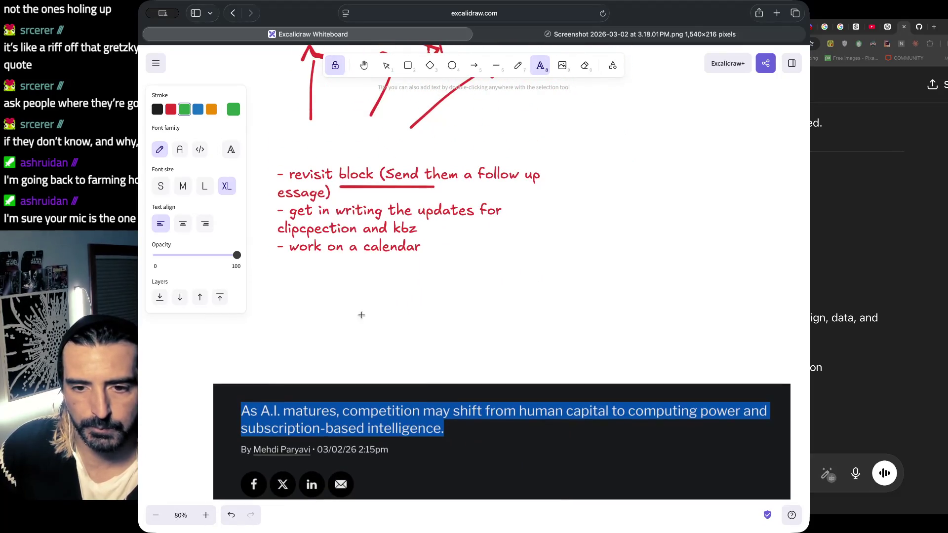
{"action": "left_click", "coordinate": [416, 190]}
{"action": "left_click", "coordinate": [346, 194]}
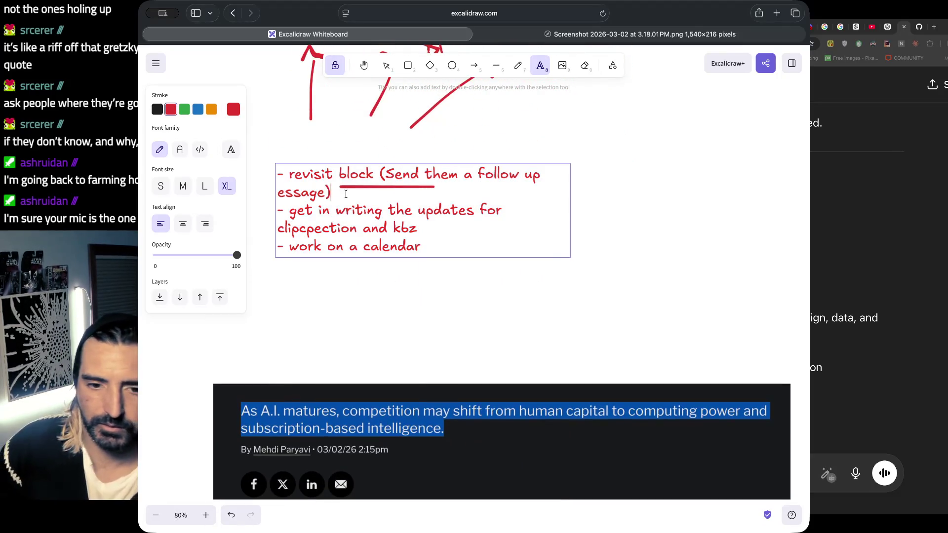
{"action": "key", "text": "Return"}
{"action": "key", "text": "Tab"}
{"action": "type", "text": "- send tw"}
{"action": "type", "text": "o more LinkedIn mes"}
{"action": "type", "text": "aag - ge"}
{"action": "key", "text": "BackSpace"}
{"action": "key", "text": "BackSpace"}
{"action": "type", "text": "ag"}
{"action": "key", "text": "BackSpace"}
{"action": "key", "text": "BackSpace"}
{"action": "key", "text": "BackSpace"}
{"action": "type", "text": "sages"}
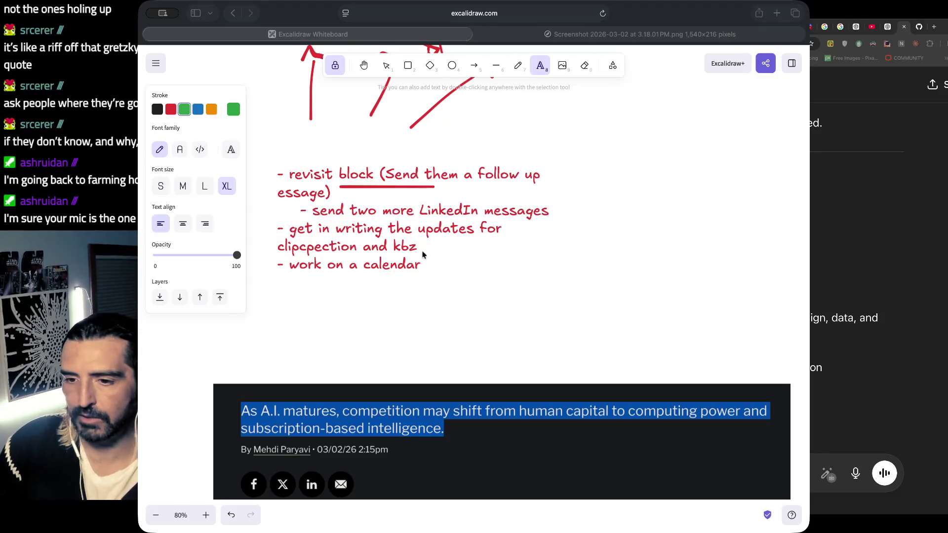
{"action": "left_click", "coordinate": [868, 376]}
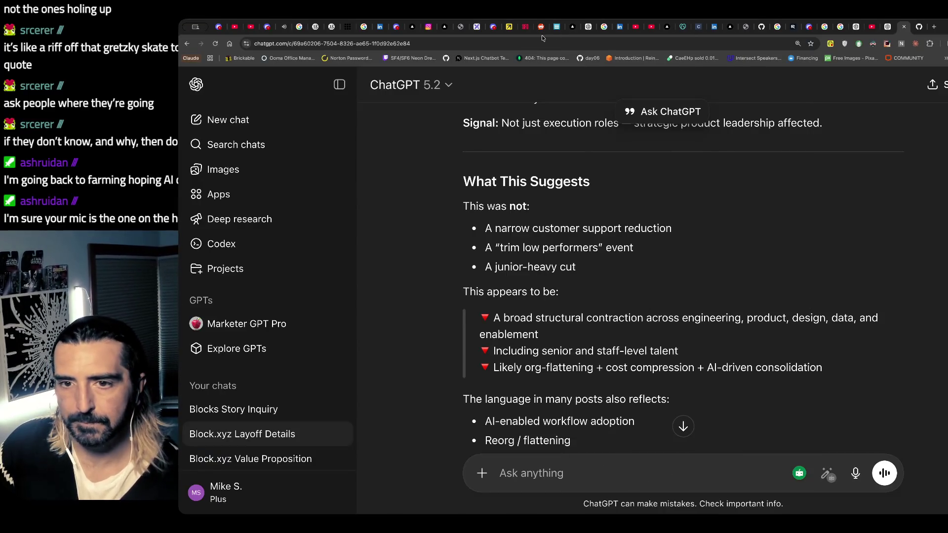
- Select all text on the LinkedIn Block layoffs story page
{"action": "left_click", "coordinate": [377, 29]}
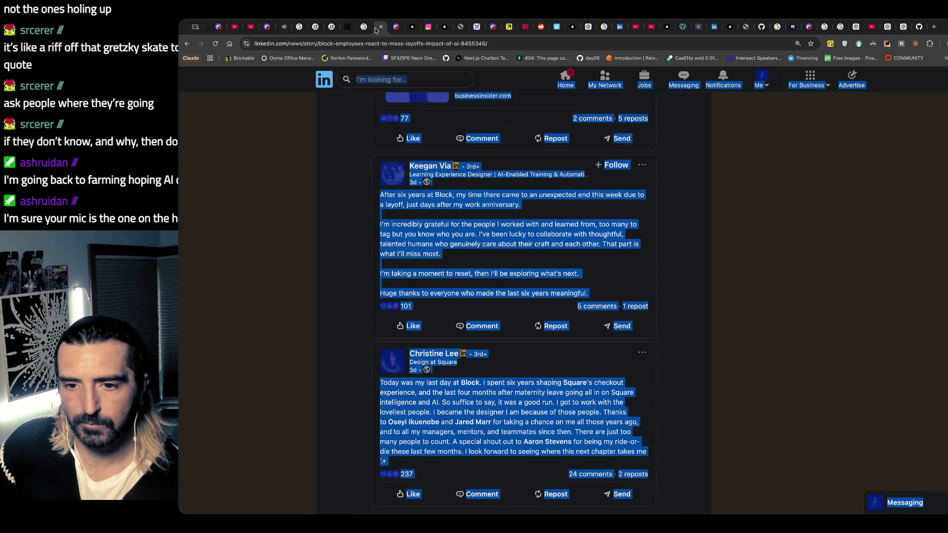
{"action": "left_click", "coordinate": [371, 231]}
{"action": "scroll", "coordinate": [371, 232], "scroll_direction": "up", "scroll_amount": 2}
{"action": "scroll", "coordinate": [369, 232], "scroll_direction": "up", "scroll_amount": 3}
{"action": "key", "text": "ctrl+a"}
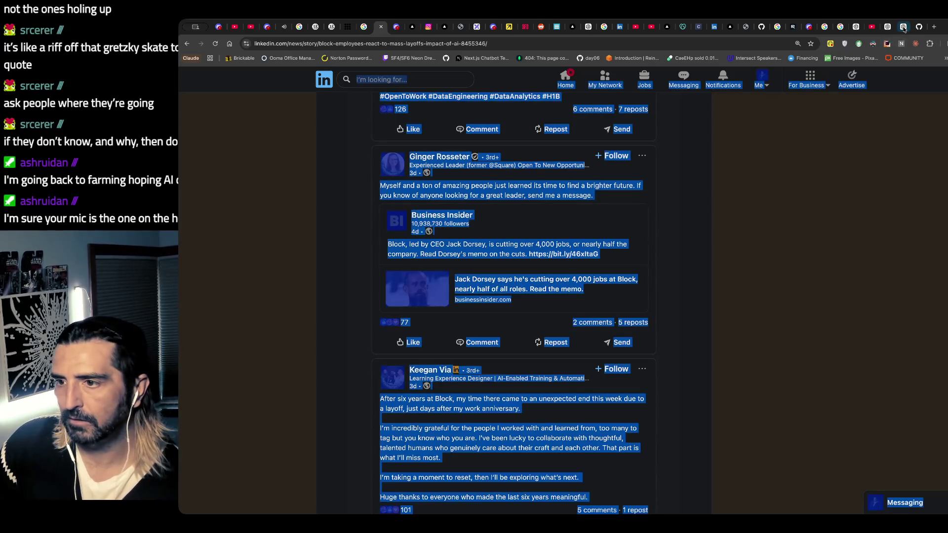
- Ask ChatGPT to 'pick three of these users to message'
{"action": "left_click", "coordinate": [904, 27]}
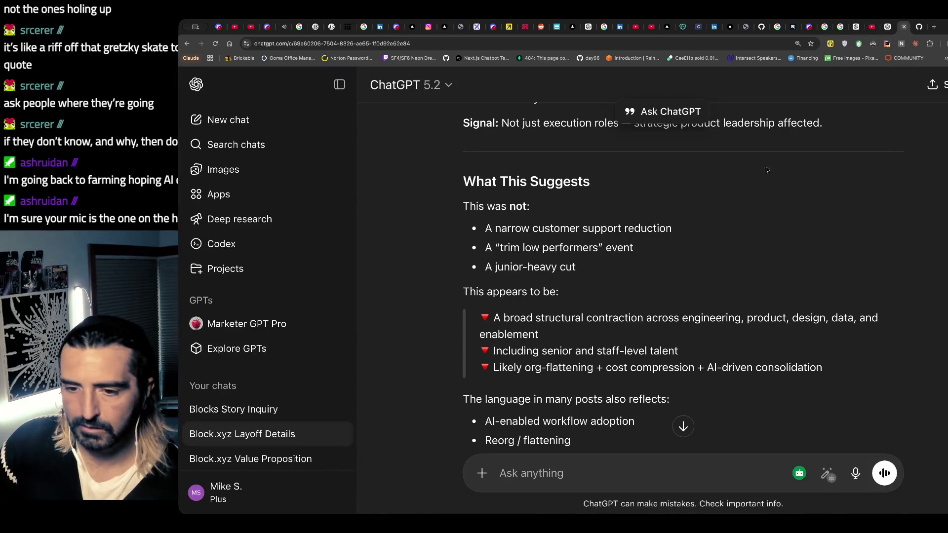
{"action": "left_click", "coordinate": [529, 482]}
{"action": "type", "text": "pick two "}
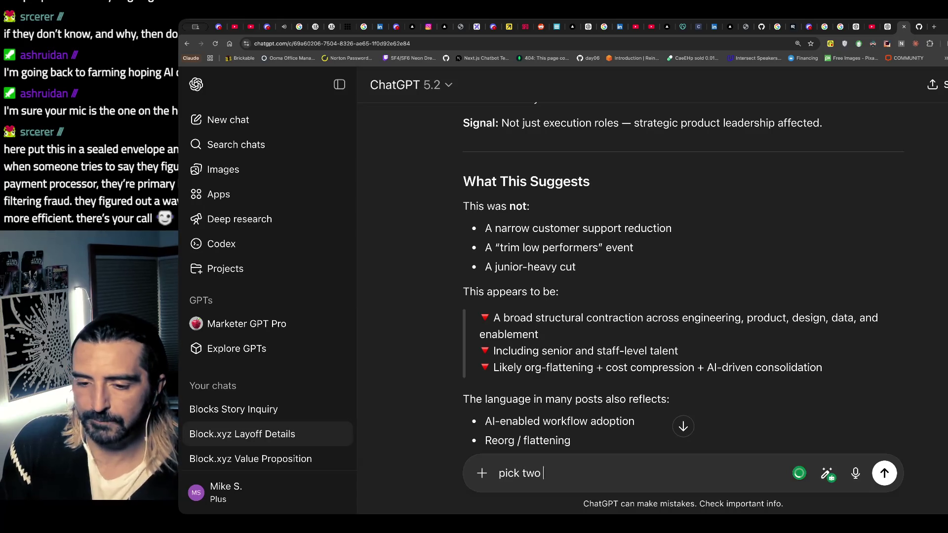
{"action": "type", "text": "of these users"}
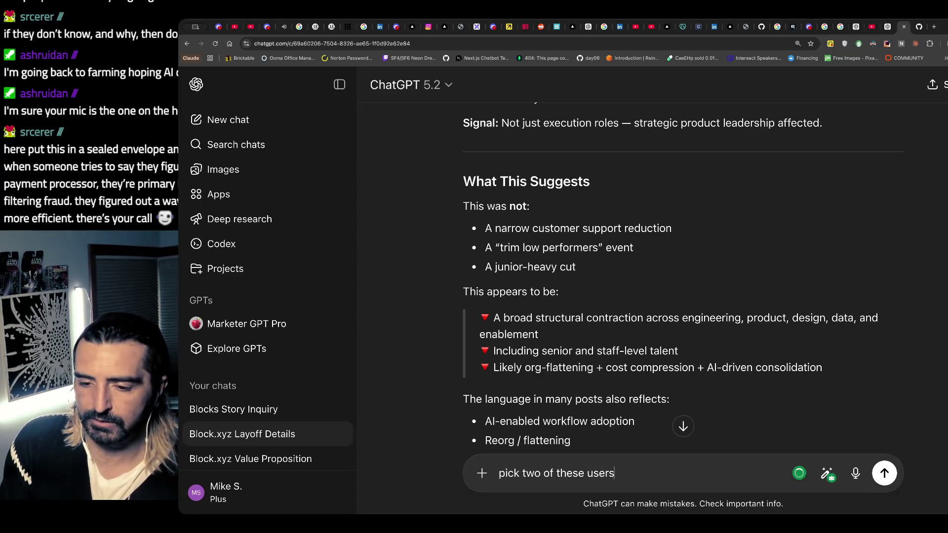
{"action": "type", "text": " as"}
{"action": "key", "text": "BackSpace"}
{"action": "key", "text": "BackSpace"}
{"action": "key", "text": "BackSpace"}
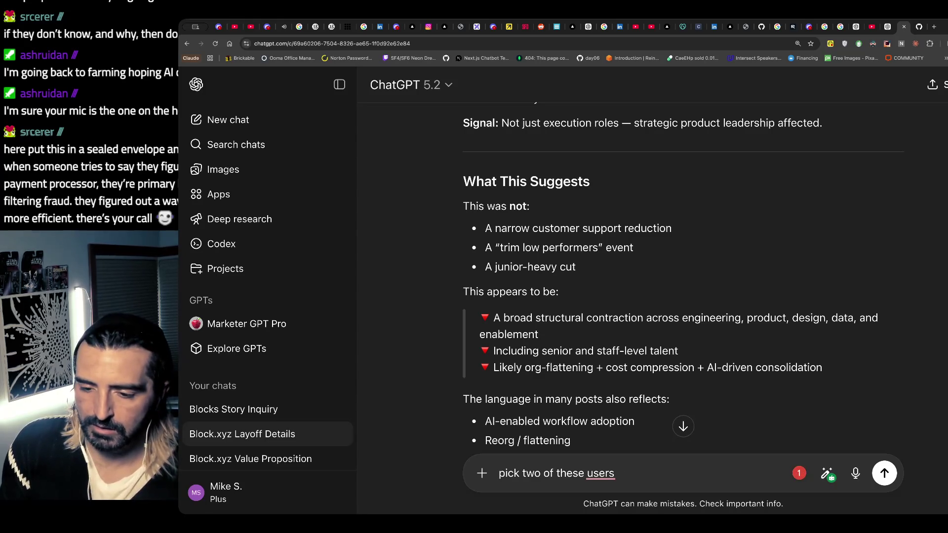
{"action": "type", "text": "to message,"}
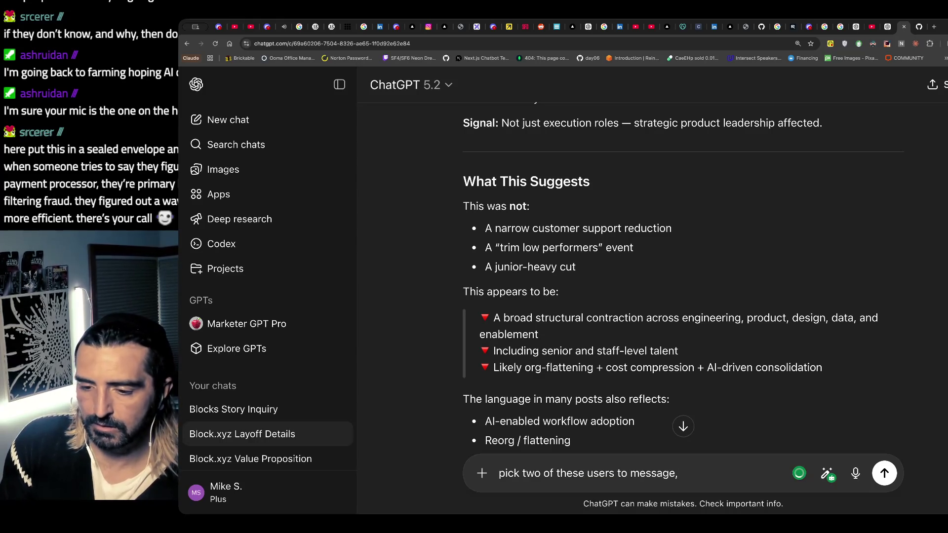
{"action": "key", "text": "BackSpace"}
{"action": "key", "text": "BackSpace"}
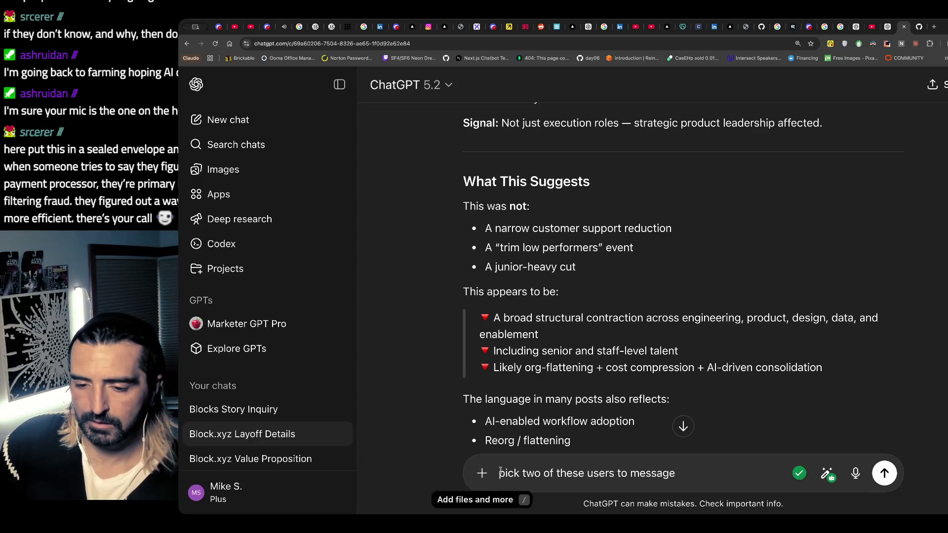
{"action": "key", "text": "BackSpace"}
{"action": "key", "text": "BackSpace"}
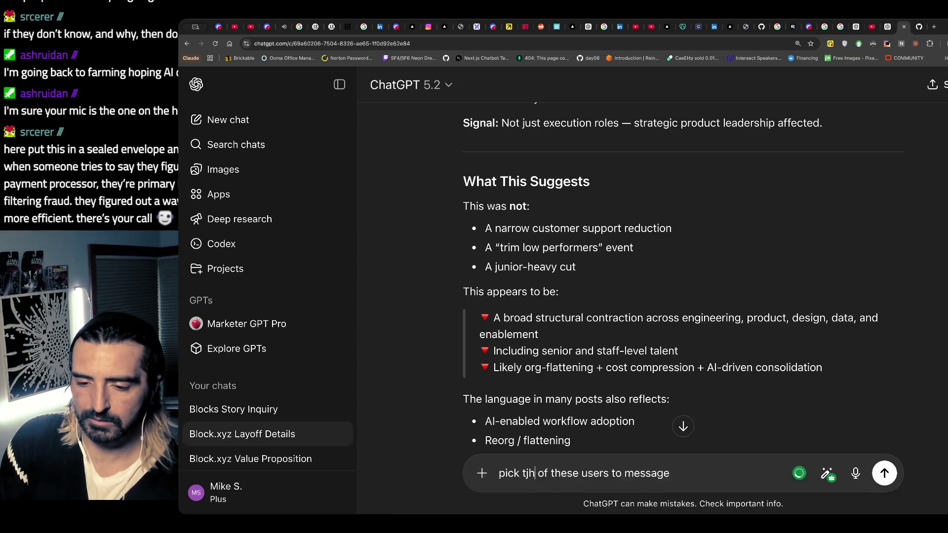
{"action": "type", "text": "hree"}
{"action": "key", "text": "Return"}
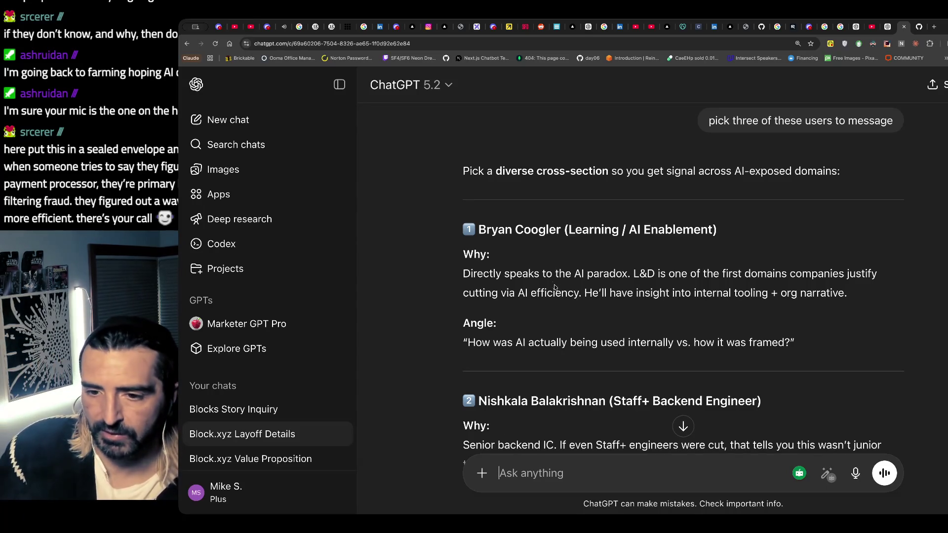
- Review the three picks, select the second chosen person's name, and return to the LinkedIn story
{"action": "scroll", "coordinate": [556, 288], "scroll_direction": "down", "scroll_amount": 3}
{"action": "mouse_move", "coordinate": [463, 306]}
{"action": "left_mouse_down"}
{"action": "mouse_move", "coordinate": [543, 338]}
{"action": "mouse_move", "coordinate": [645, 322]}
{"action": "left_mouse_up"}
{"action": "left_click", "coordinate": [610, 286]}
{"action": "left_click_drag", "start_coordinate": [603, 261], "coordinate": [488, 262]}
{"action": "key", "text": "ctrl+c"}
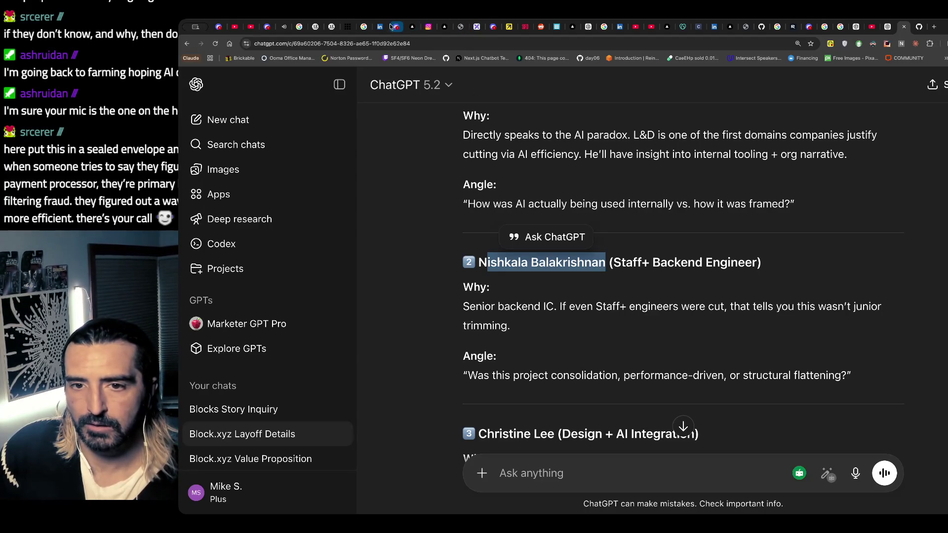
{"action": "left_click", "coordinate": [381, 26]}
{"action": "left_click", "coordinate": [330, 314]}
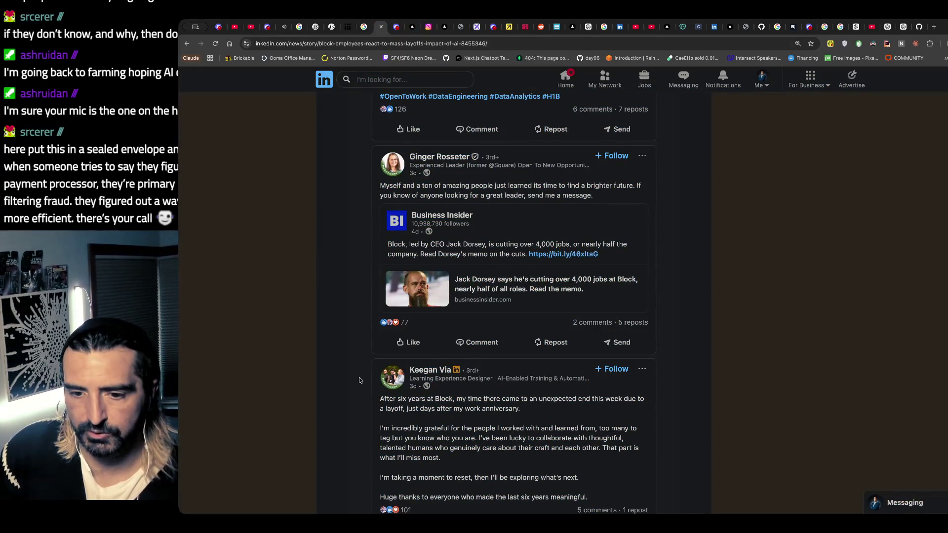
- Find the second ex-Block engineer in the article, follow her, and open her profile
{"action": "key", "text": "ctrl+f"}
{"action": "key", "text": "ctrl+v"}
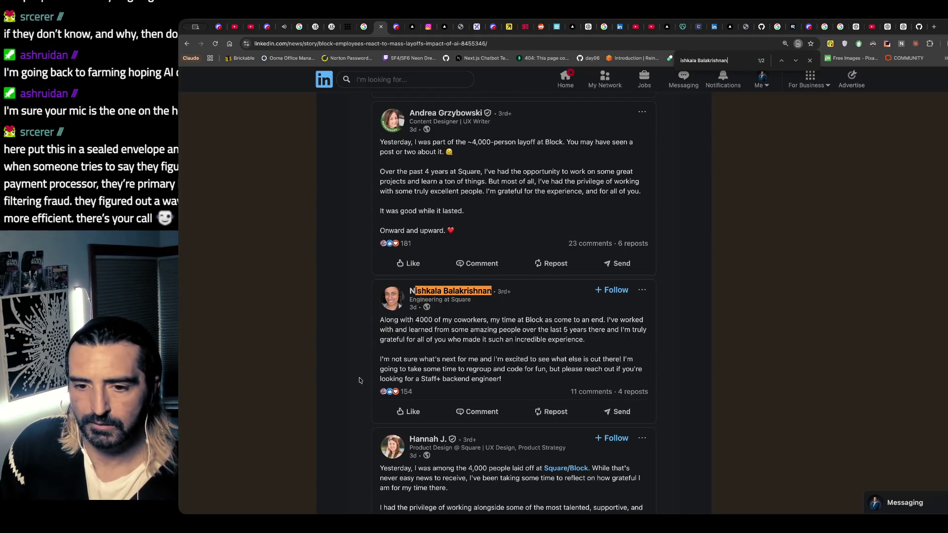
{"action": "left_click", "coordinate": [611, 291]}
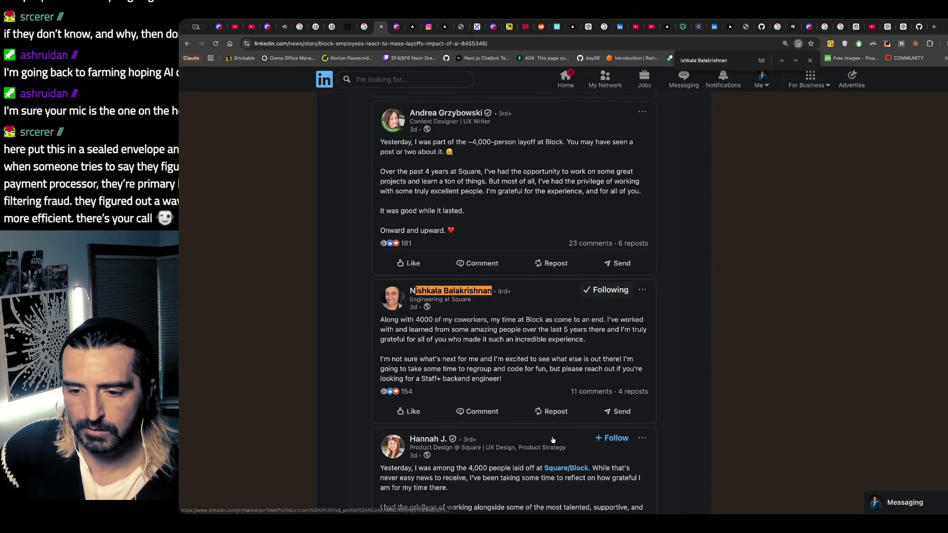
{"action": "left_click", "coordinate": [422, 290]}
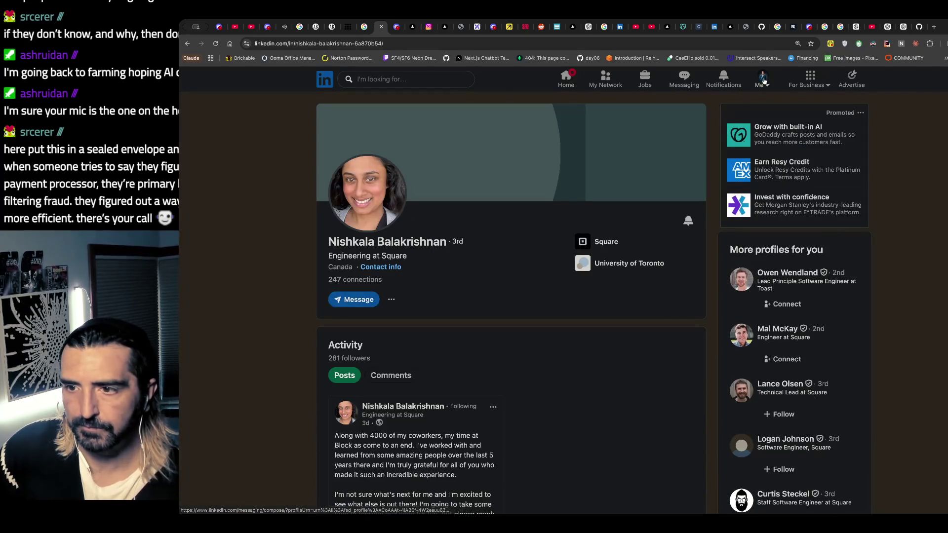
- In a new linkedin.com tab, select the body of the InMail already sent to the first ex-employee
{"action": "key", "text": "ctrl+t"}
{"action": "type", "text": "linkedin.com"}
{"action": "key", "text": "Return"}
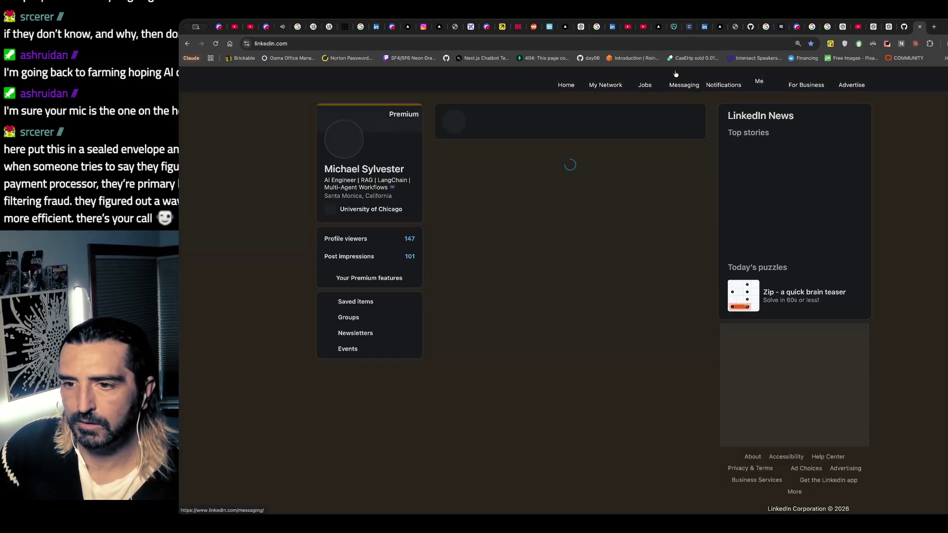
{"action": "left_click", "coordinate": [676, 74]}
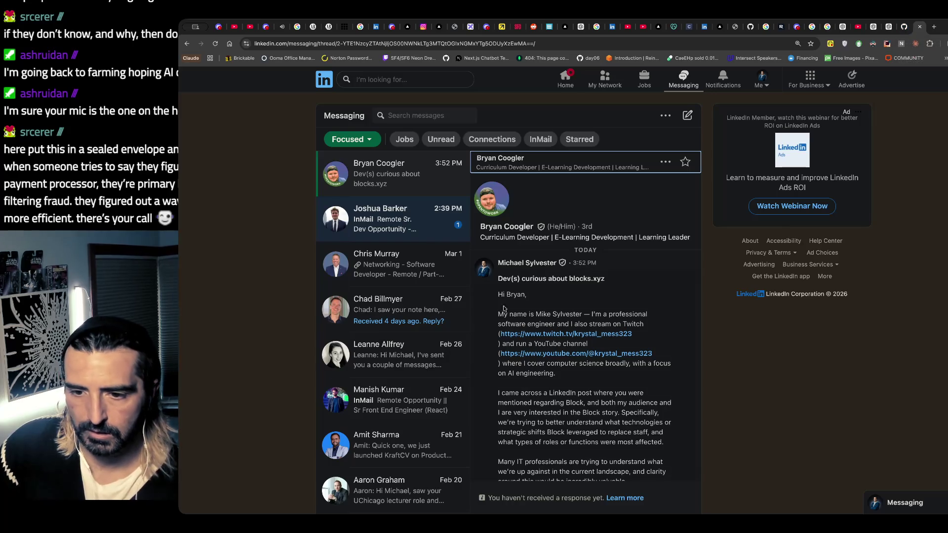
{"action": "mouse_move", "coordinate": [499, 289]}
{"action": "left_mouse_down"}
{"action": "mouse_move", "coordinate": [568, 445]}
{"action": "mouse_move", "coordinate": [611, 481]}
{"action": "left_mouse_up"}
{"action": "key", "text": "ctrl+c"}
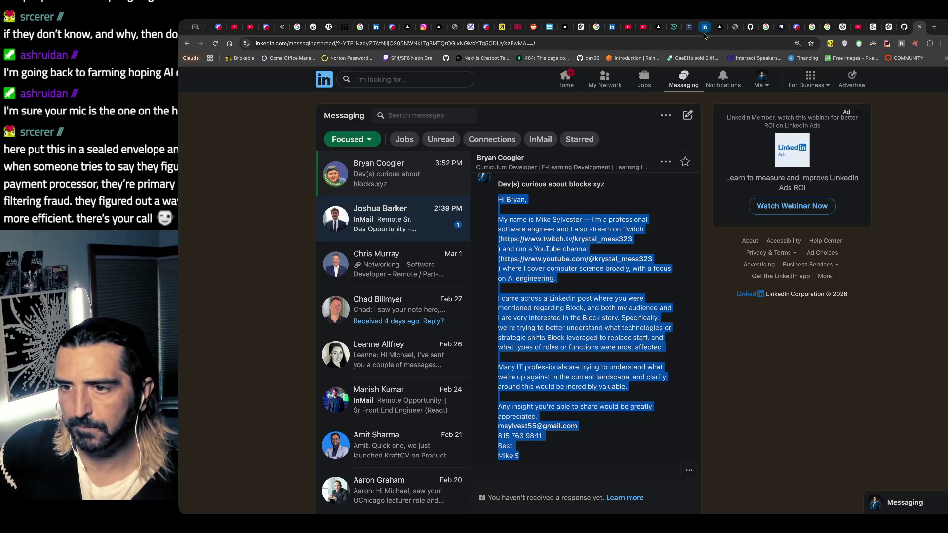
{"action": "left_click", "coordinate": [705, 27]}
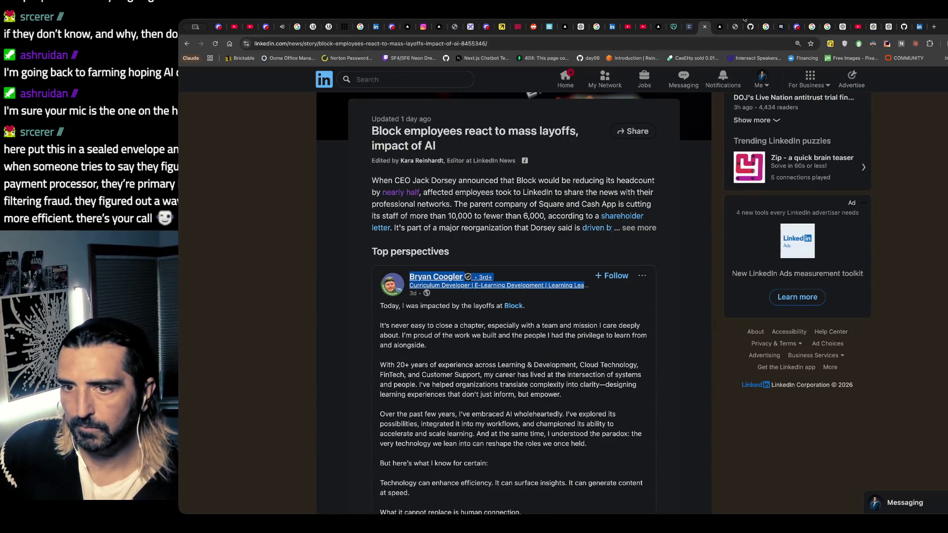
- Scroll the Block layoffs article to the second ex-engineer's post and open her profile from it
{"action": "left_click", "coordinate": [612, 26]}
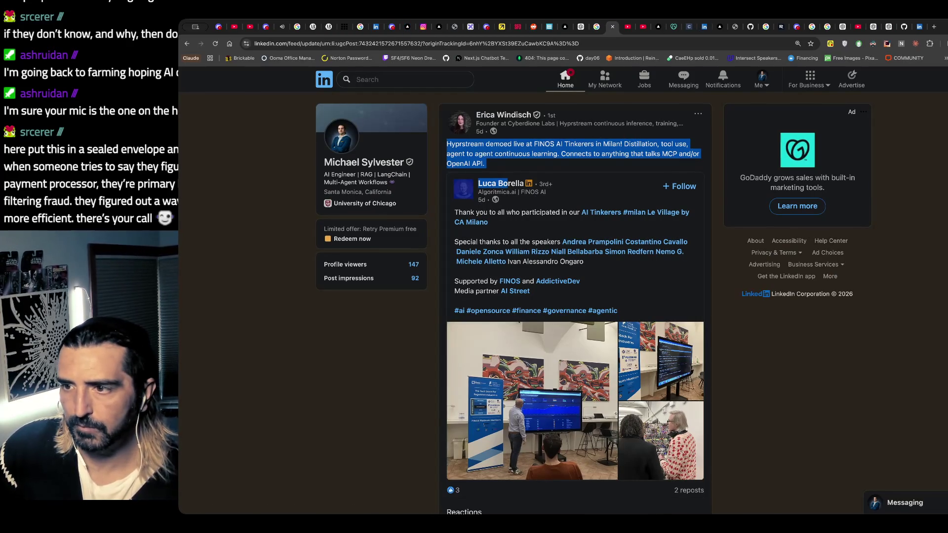
{"action": "left_click", "coordinate": [699, 32]}
{"action": "scroll", "coordinate": [459, 218], "scroll_direction": "down", "scroll_amount": 20}
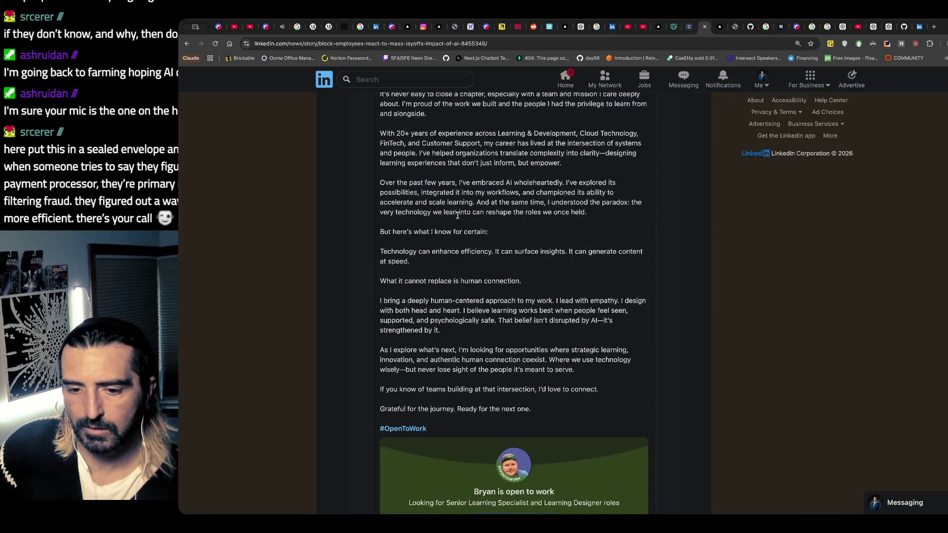
{"action": "scroll", "coordinate": [459, 218], "scroll_direction": "down", "scroll_amount": 7}
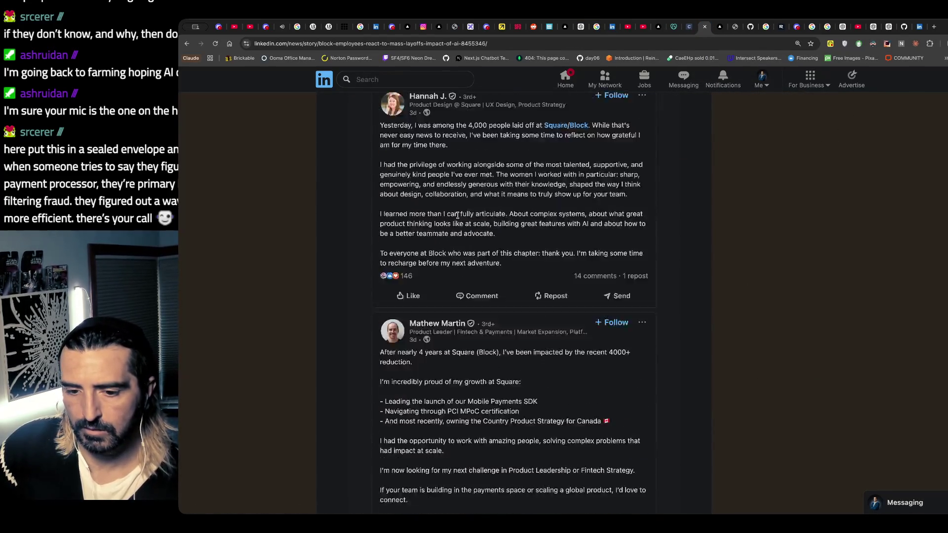
{"action": "scroll", "coordinate": [459, 218], "scroll_direction": "down", "scroll_amount": 20}
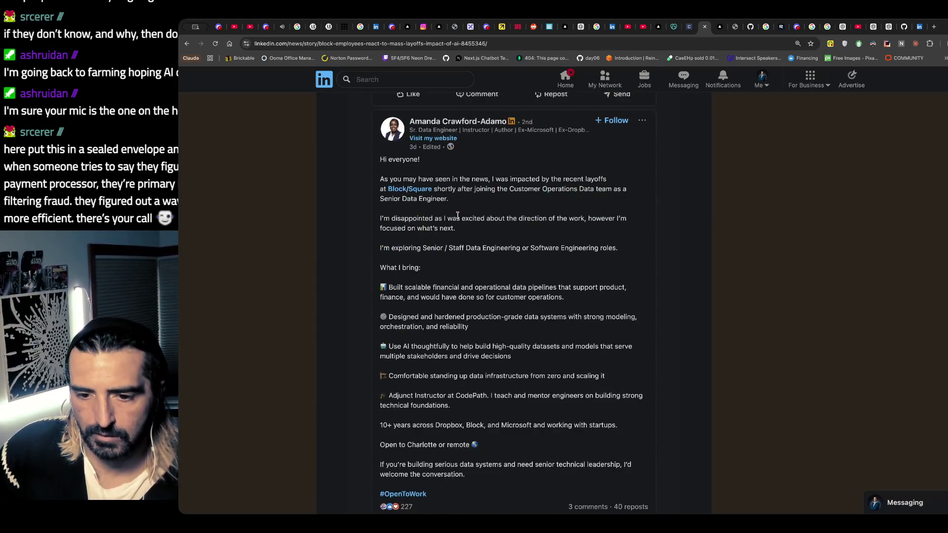
{"action": "scroll", "coordinate": [458, 217], "scroll_direction": "down", "scroll_amount": 10}
{"action": "scroll", "coordinate": [458, 215], "scroll_direction": "up", "scroll_amount": 5}
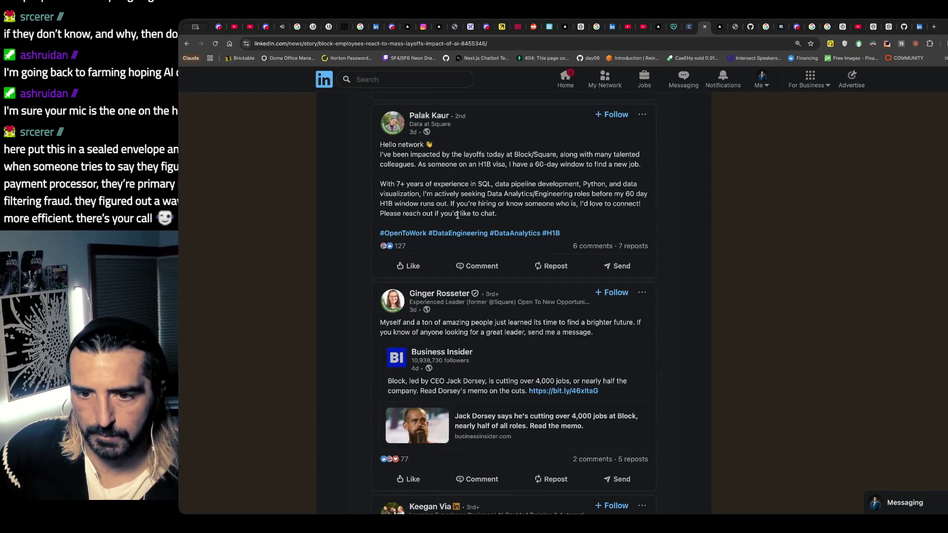
{"action": "scroll", "coordinate": [458, 215], "scroll_direction": "down", "scroll_amount": 10}
{"action": "scroll", "coordinate": [458, 215], "scroll_direction": "up", "scroll_amount": 20}
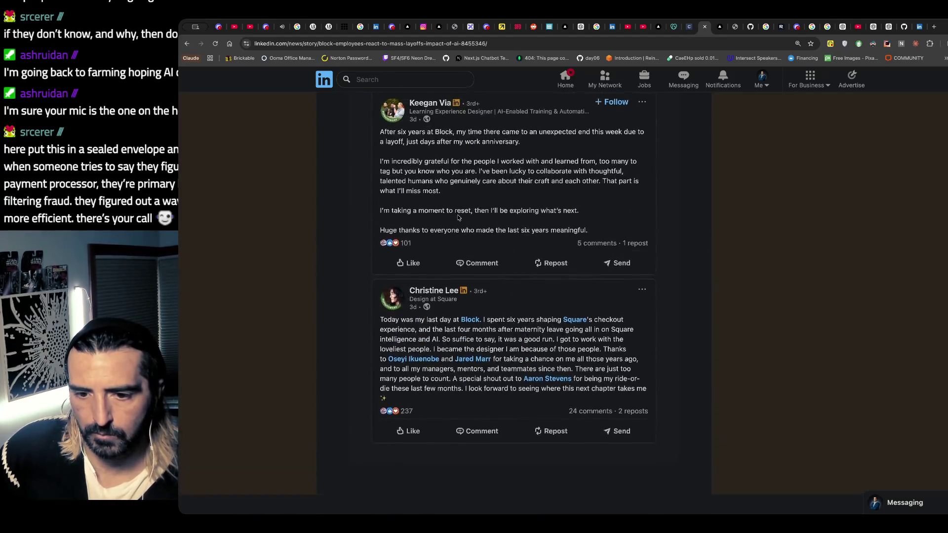
{"action": "scroll", "coordinate": [458, 218], "scroll_direction": "up", "scroll_amount": 15}
{"action": "scroll", "coordinate": [245, 423], "scroll_direction": "down", "scroll_amount": 5}
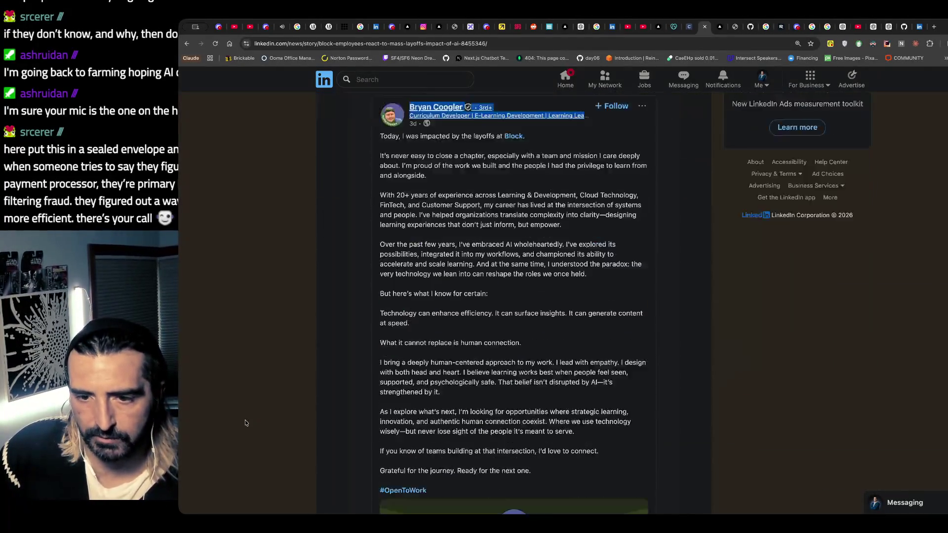
{"action": "scroll", "coordinate": [245, 423], "scroll_direction": "down", "scroll_amount": 8}
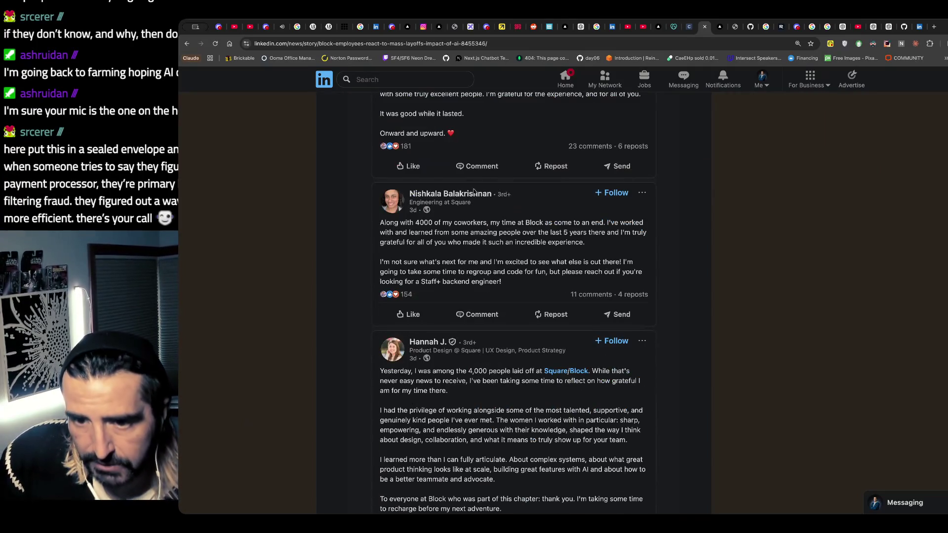
{"action": "left_click", "coordinate": [474, 192]}
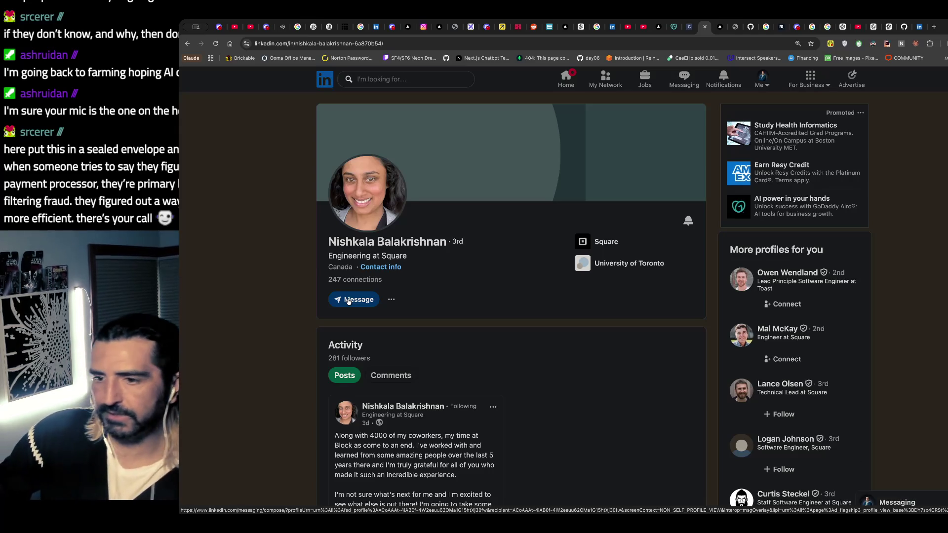
- Start a message to her, paste in the earlier InMail body, and change the greeting to her name
{"action": "left_click", "coordinate": [348, 301]}
{"action": "left_click", "coordinate": [673, 312]}
{"action": "key", "text": "ctrl+v"}
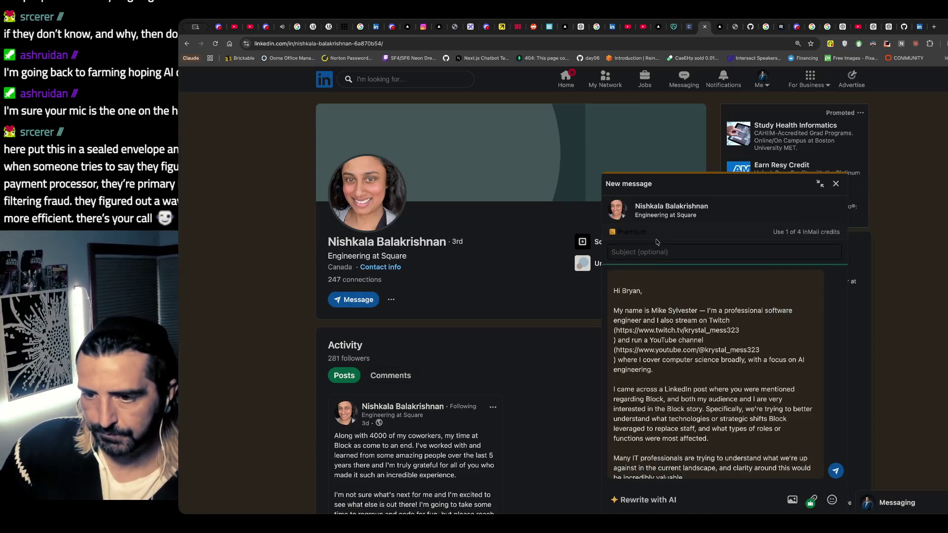
{"action": "left_click", "coordinate": [658, 251]}
{"action": "left_click", "coordinate": [643, 291]}
{"action": "key", "text": "BackSpace"}
{"action": "key", "text": "BackSpace"}
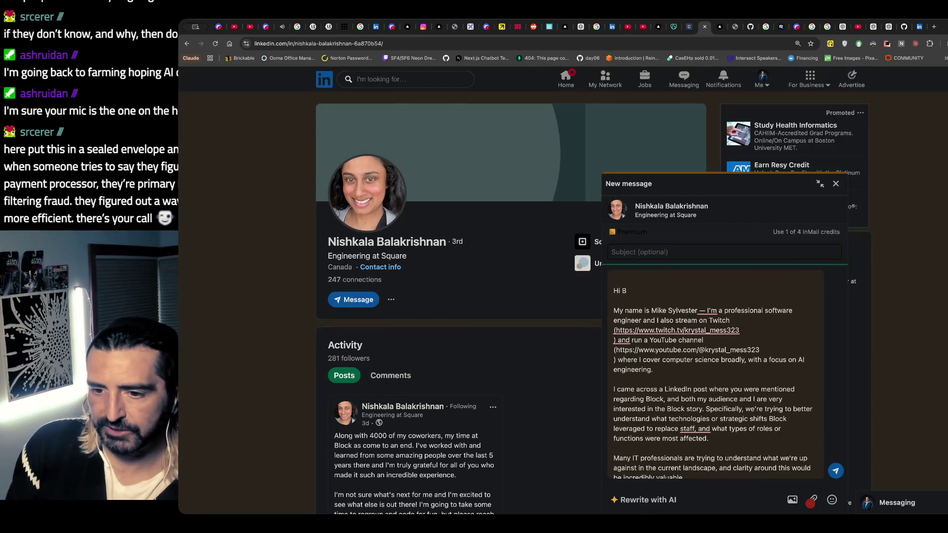
{"action": "type", "text": "Nishkala,"}
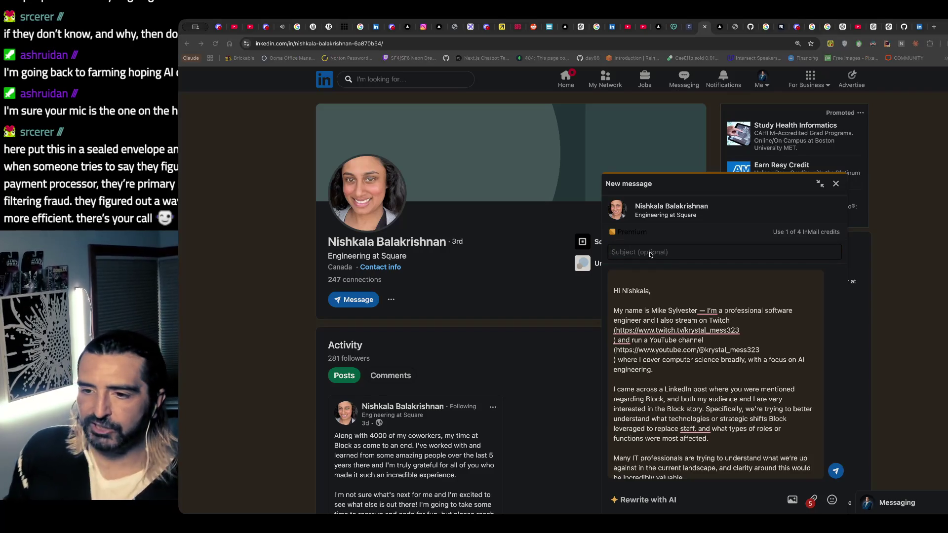
- Rewrite the subject line as 'Dev(s) with professional questions', fixing typos along the way
{"action": "left_click", "coordinate": [651, 253]}
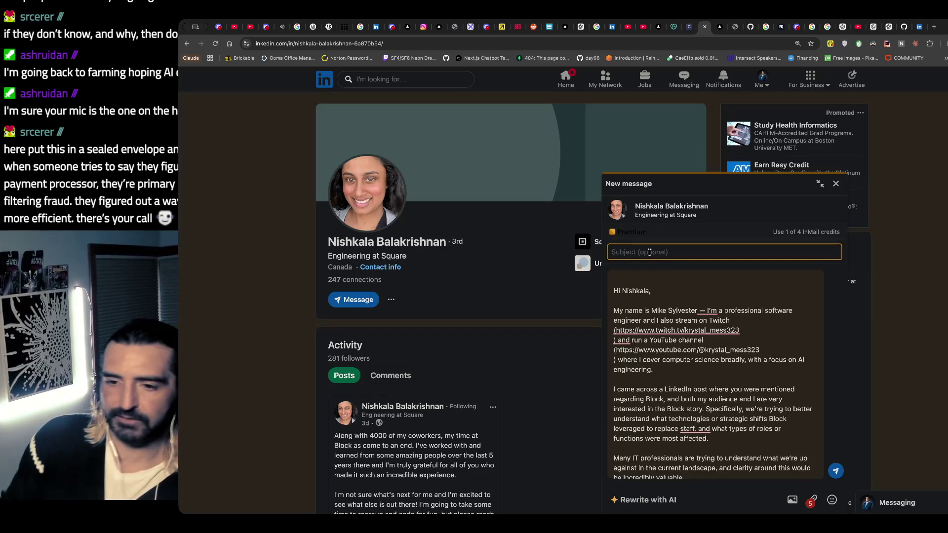
{"action": "type", "text": "D"}
{"action": "key", "text": "BackSpace"}
{"action": "key", "text": "BackSpace"}
{"action": "key", "text": "BackSpace"}
{"action": "type", "text": "nterst"}
{"action": "key", "text": "ctrl+a"}
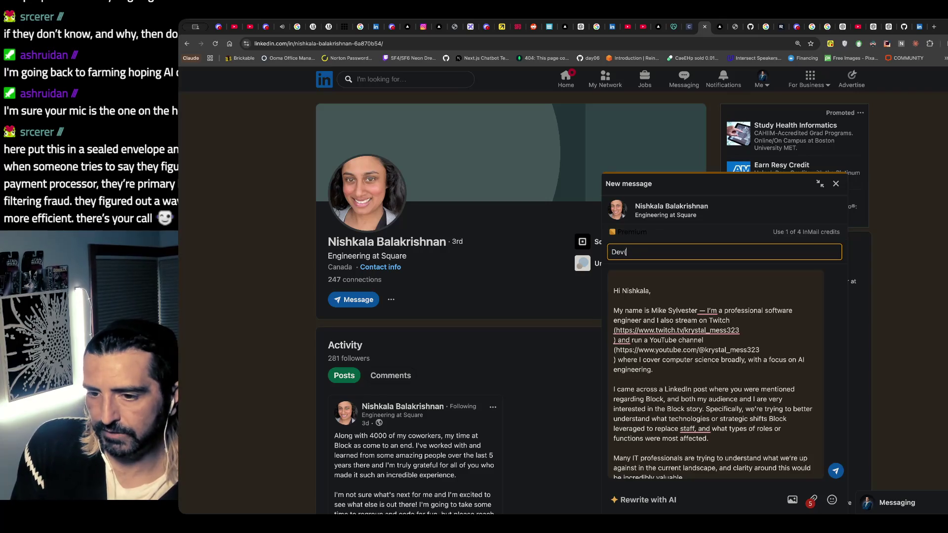
{"action": "type", "text": "inte"}
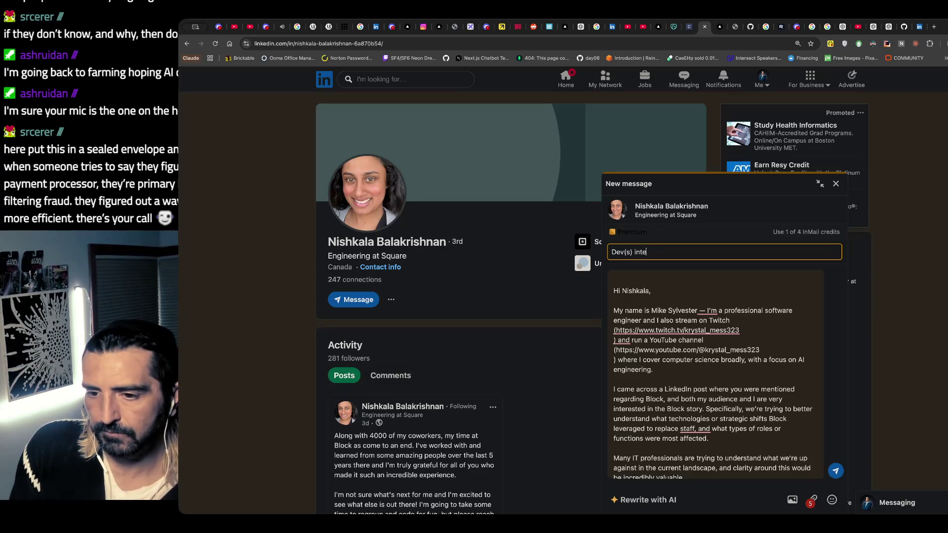
{"action": "type", "text": " Block"}
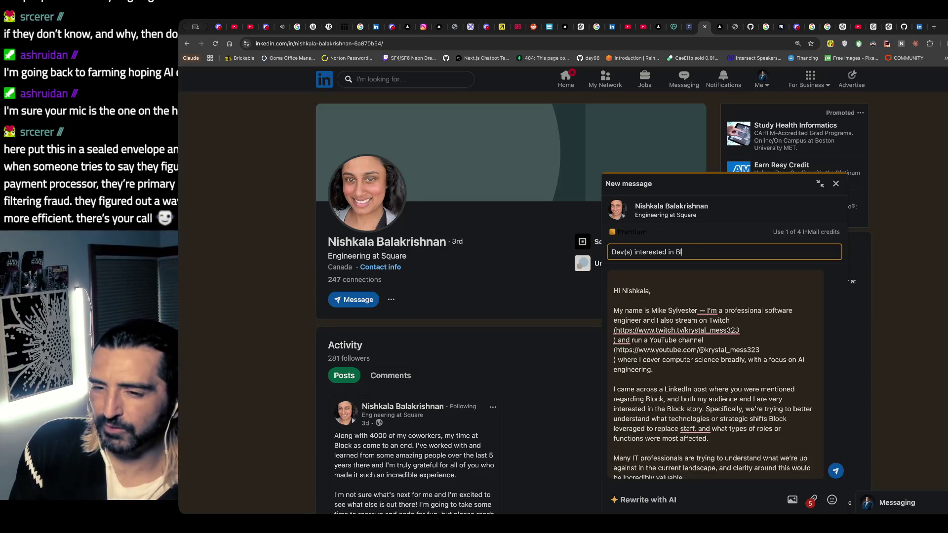
{"action": "type", "text": "lock"}
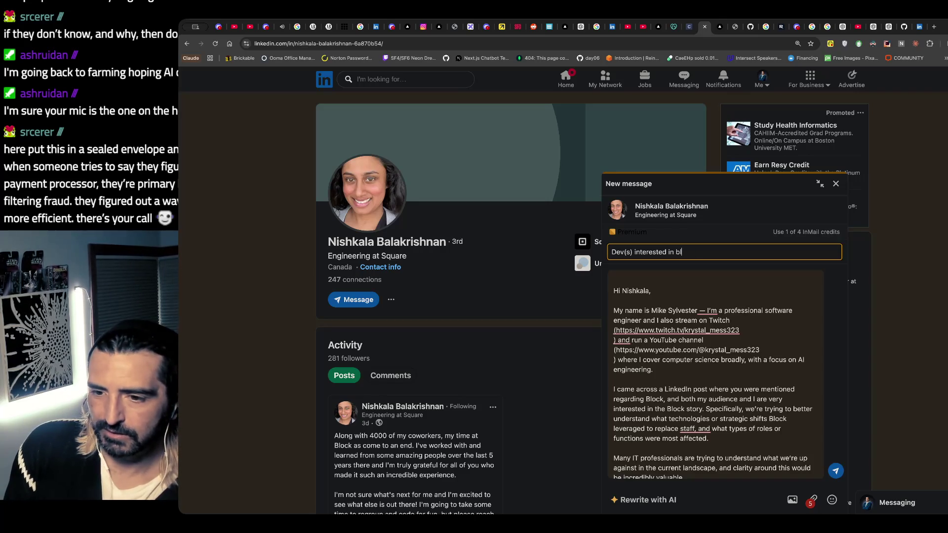
{"action": "type", "text": " block layoff"}
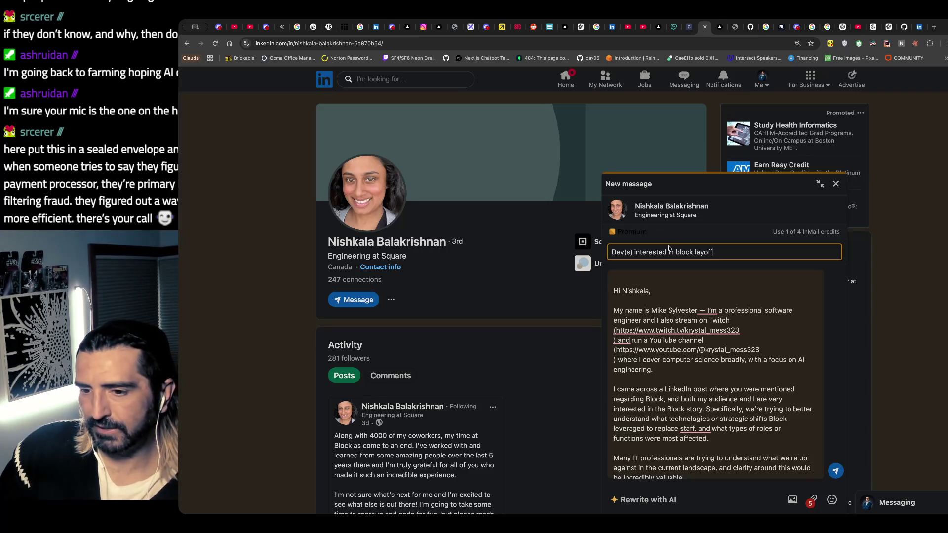
{"action": "left_click_drag", "start_coordinate": [715, 252], "coordinate": [650, 252]}
{"action": "key", "text": "BackSpace"}
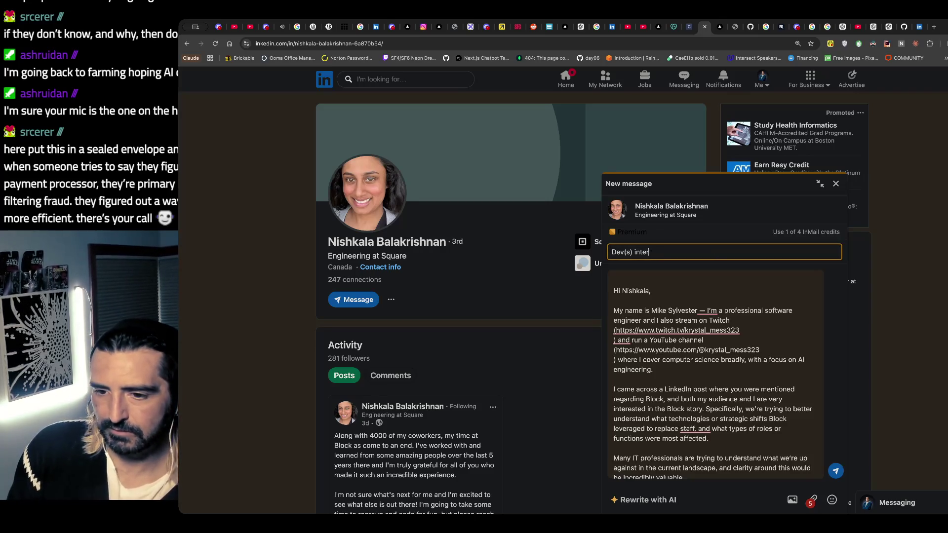
{"action": "type", "text": "ith professio"}
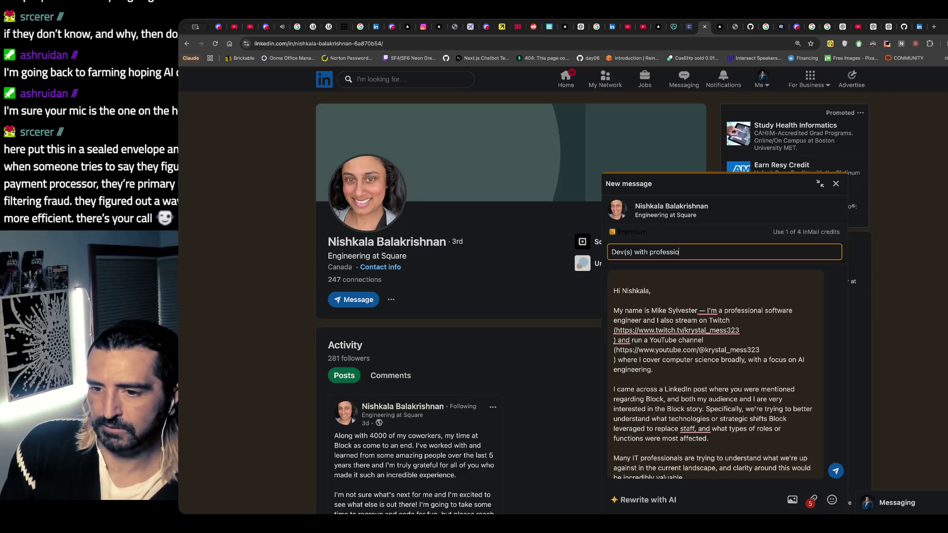
{"action": "type", "text": "tioons"}
{"action": "key", "text": "BackSpace"}
{"action": "key", "text": "BackSpace"}
{"action": "type", "text": "ns"}
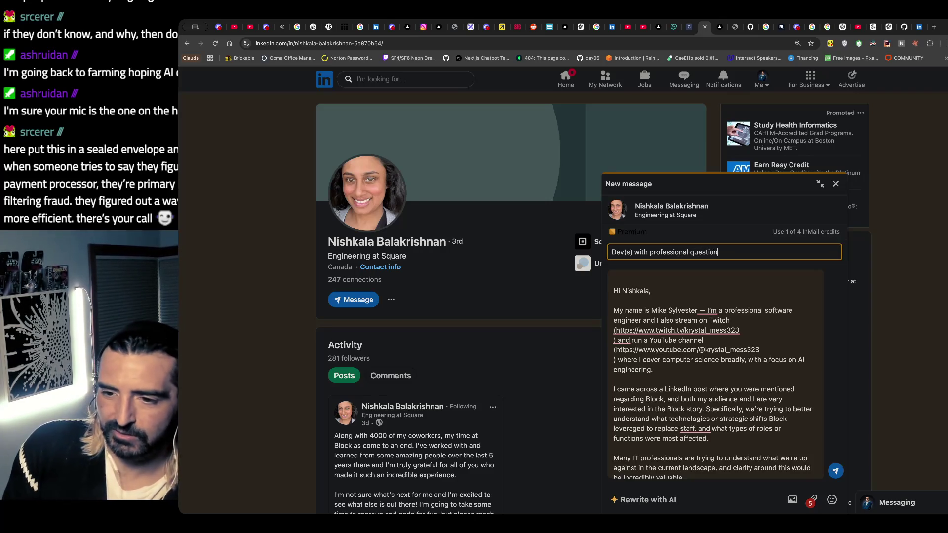
{"action": "key", "text": "super+a"}
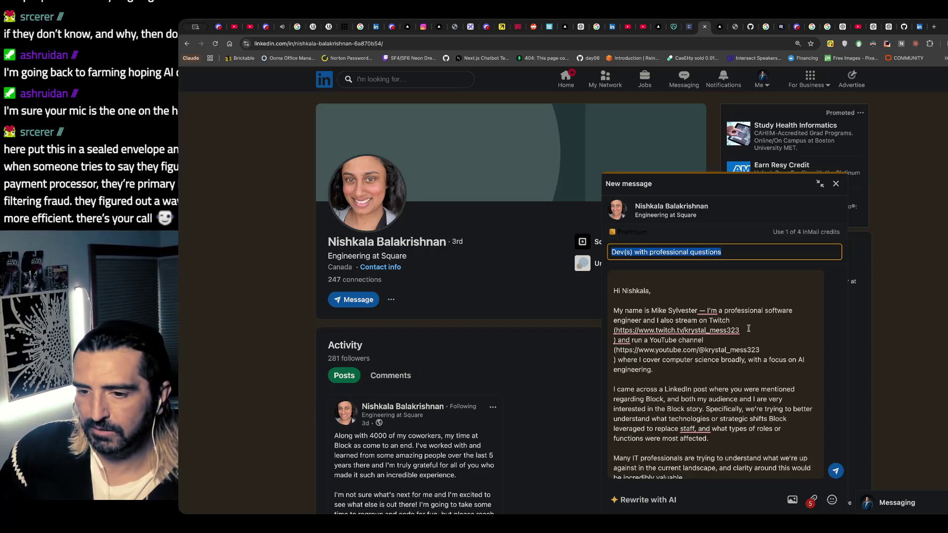
- Dismiss the grammar suggestion, review the message body, and send the InMail
{"action": "scroll", "coordinate": [749, 328], "scroll_direction": "down", "scroll_amount": 1}
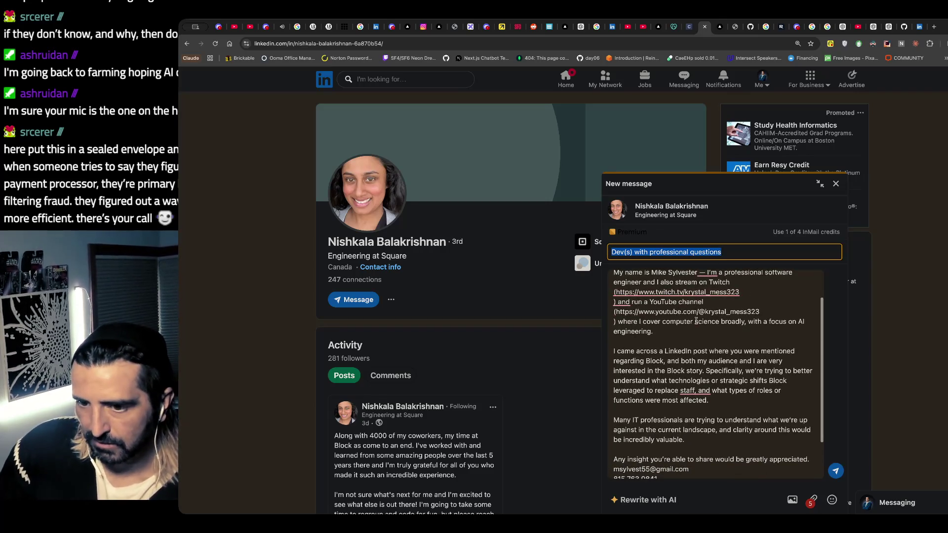
{"action": "mouse_move", "coordinate": [691, 293]}
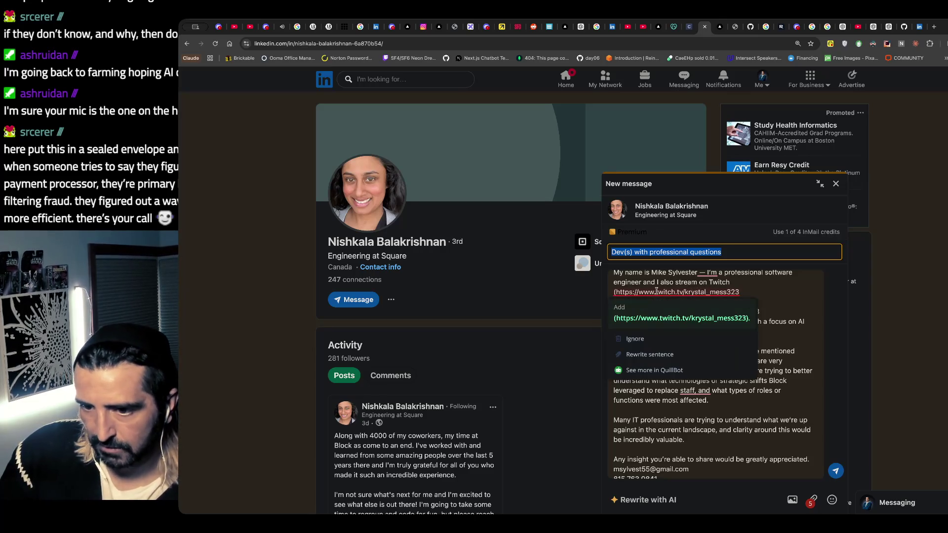
{"action": "left_click", "coordinate": [657, 292]}
{"action": "left_click_drag", "start_coordinate": [655, 312], "coordinate": [657, 273]}
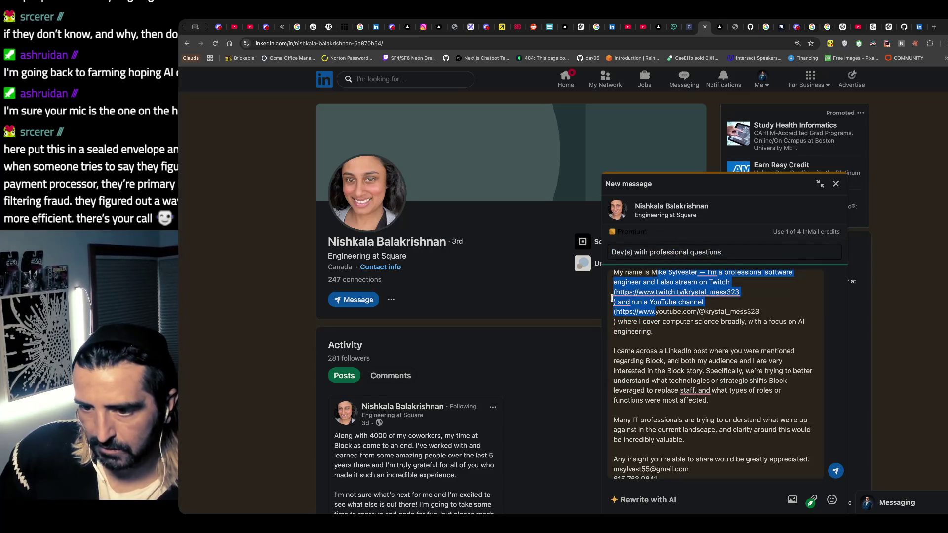
{"action": "left_click", "coordinate": [612, 298]}
{"action": "scroll", "coordinate": [676, 350], "scroll_direction": "down", "scroll_amount": 2}
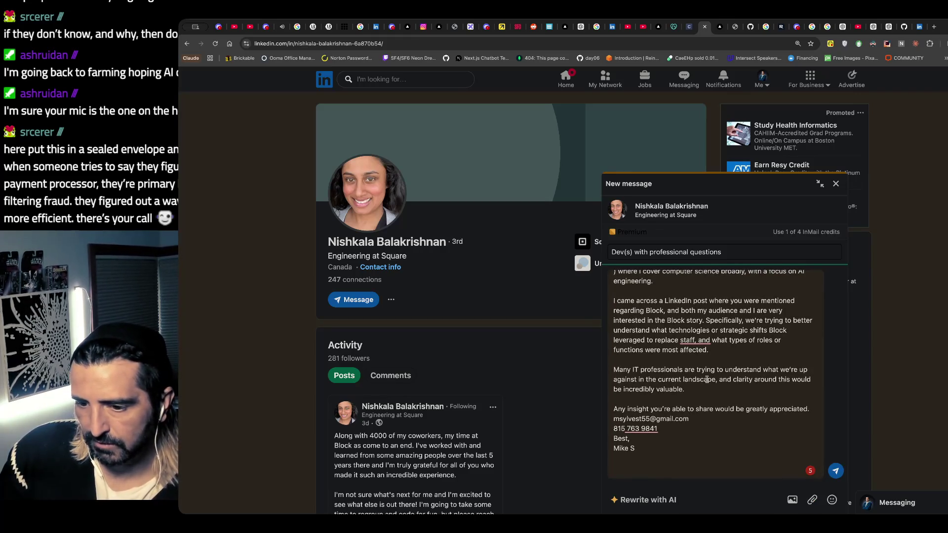
{"action": "key", "text": "super+a"}
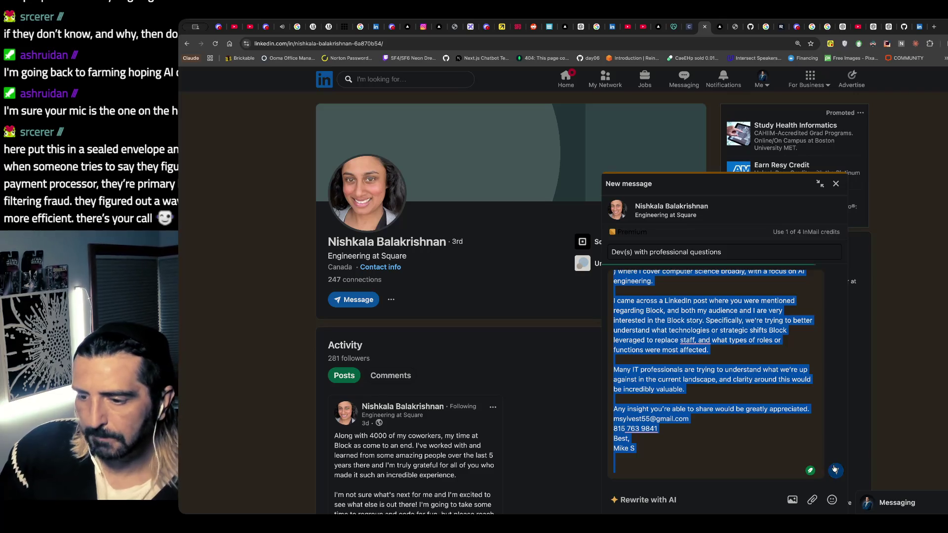
{"action": "left_click", "coordinate": [836, 471]}
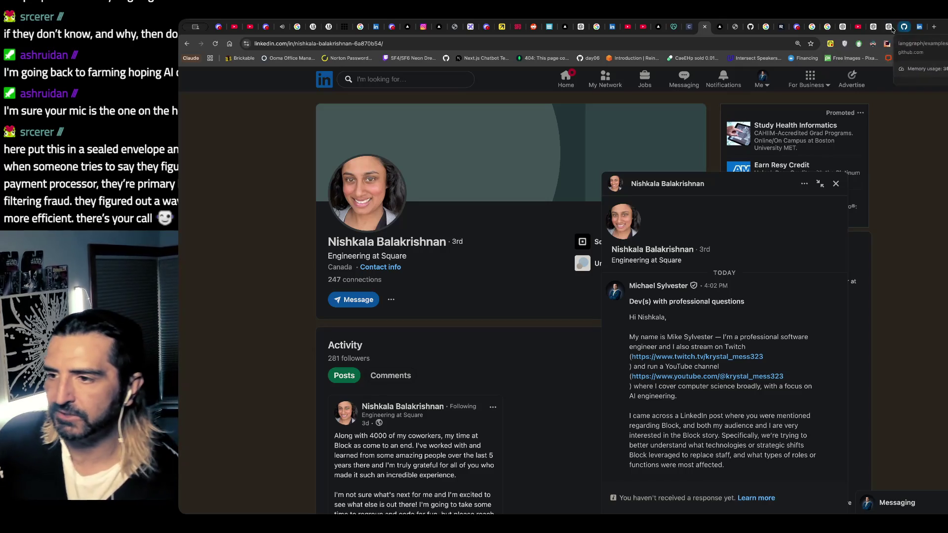
- Look through the open tabs, then close all tabs to the right of the YouTube video
{"action": "left_click", "coordinate": [887, 27]}
{"action": "scroll", "coordinate": [681, 425], "scroll_direction": "down", "scroll_amount": 5}
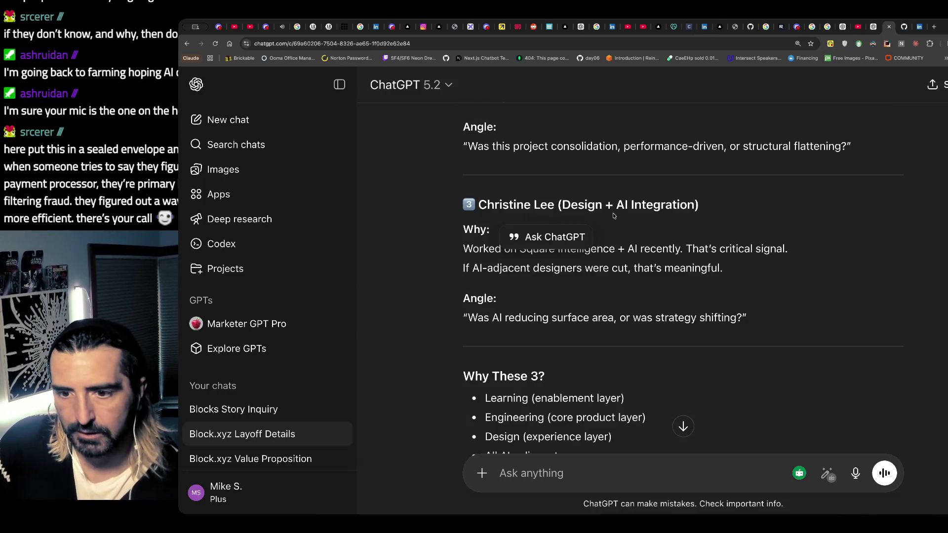
{"action": "left_click", "coordinate": [379, 27]}
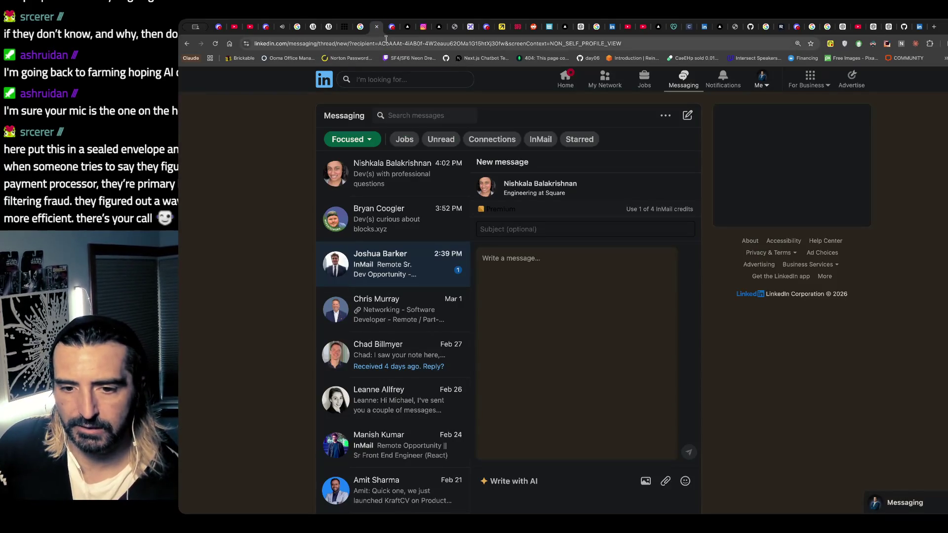
{"action": "left_click", "coordinate": [424, 27]}
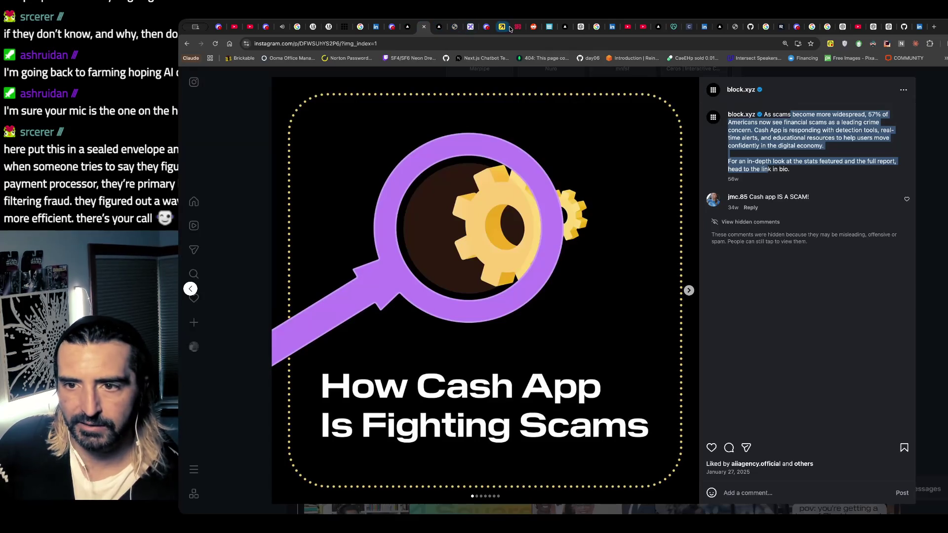
{"action": "left_click", "coordinate": [611, 27]}
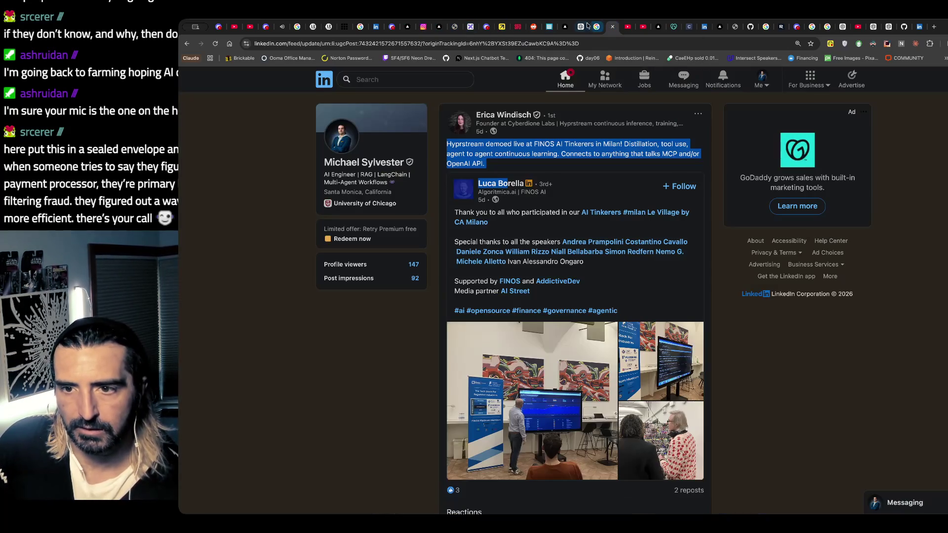
{"action": "left_click", "coordinate": [282, 27]}
{"action": "right_click", "coordinate": [282, 27]}
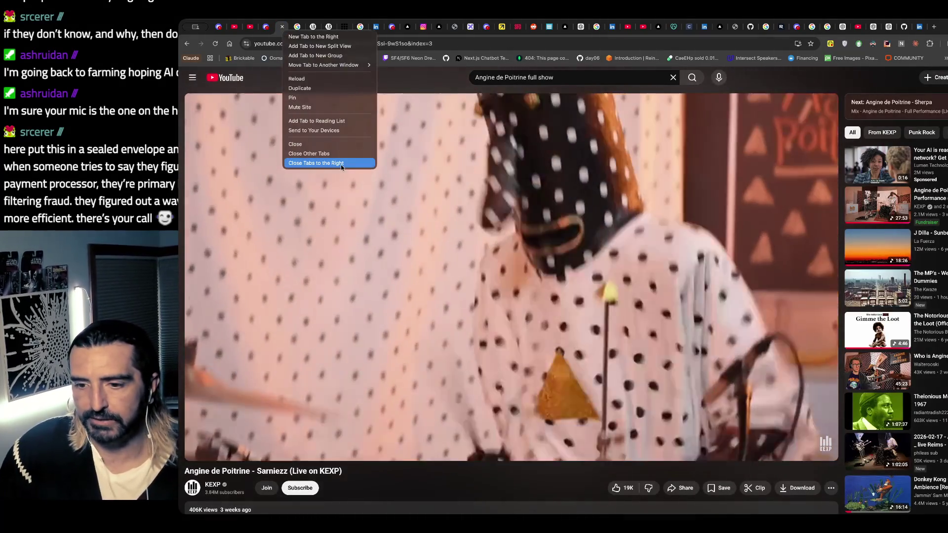
{"action": "left_click", "coordinate": [342, 171]}
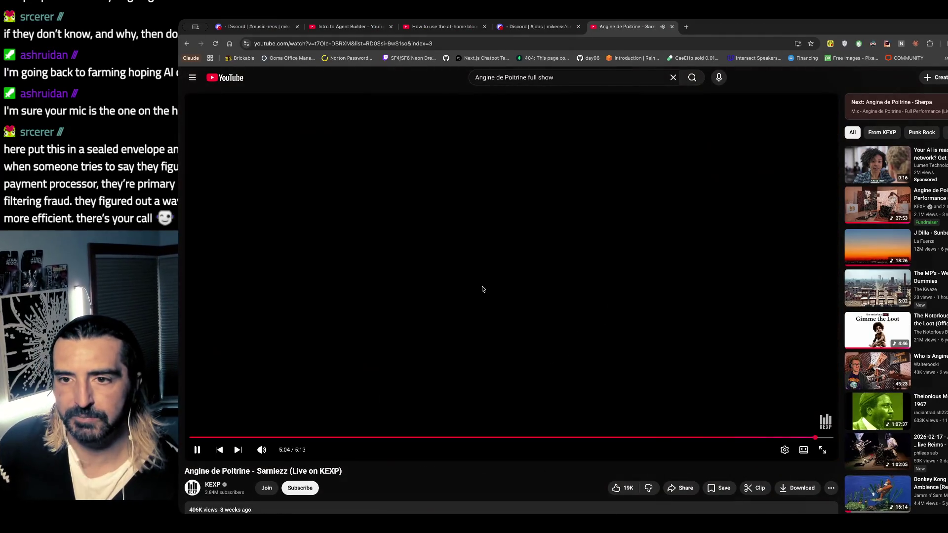
- Load excalidraw in a new tab, check the whiteboard, then return to the LinkedIn browser window
{"action": "key", "text": "ctrl+t"}
{"action": "type", "text": "excalidraw"}
{"action": "key", "text": "Return"}
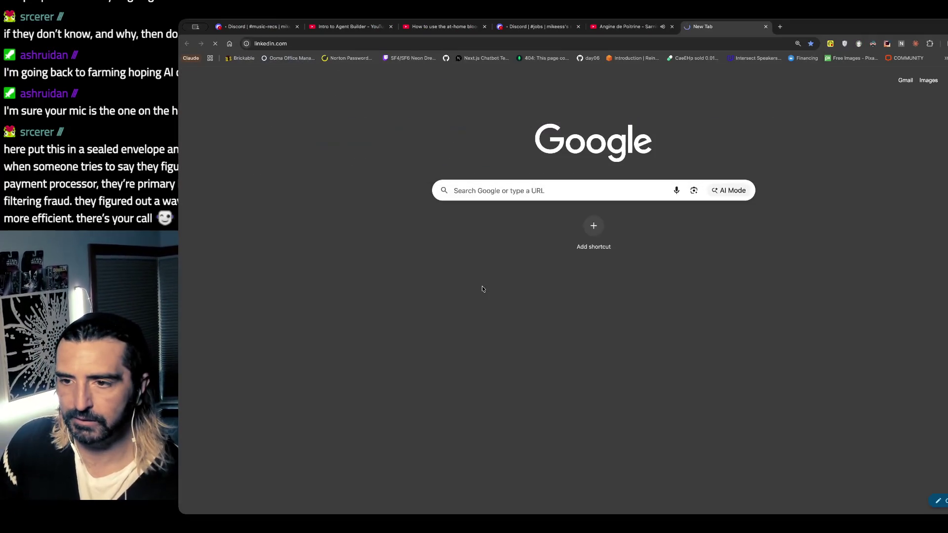
{"action": "key", "text": "super+Tab"}
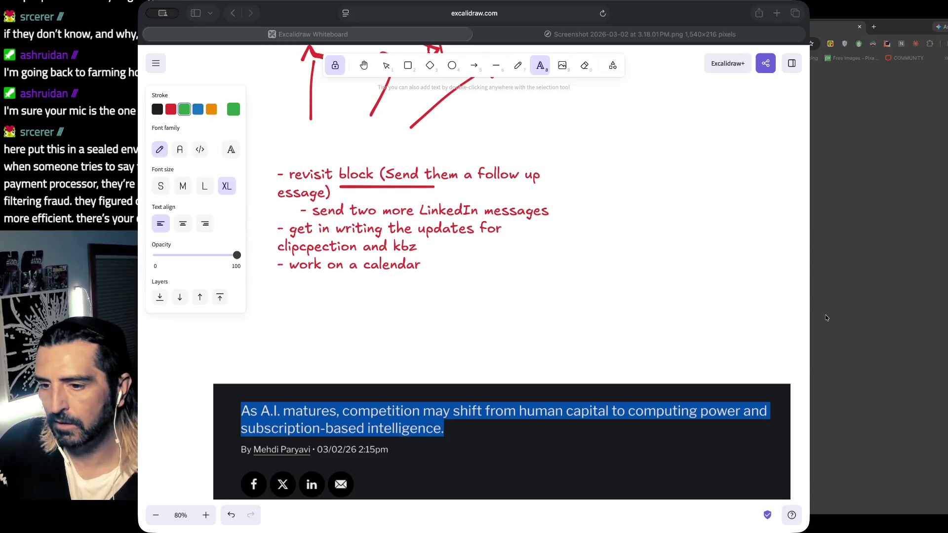
{"action": "left_click", "coordinate": [866, 372]}
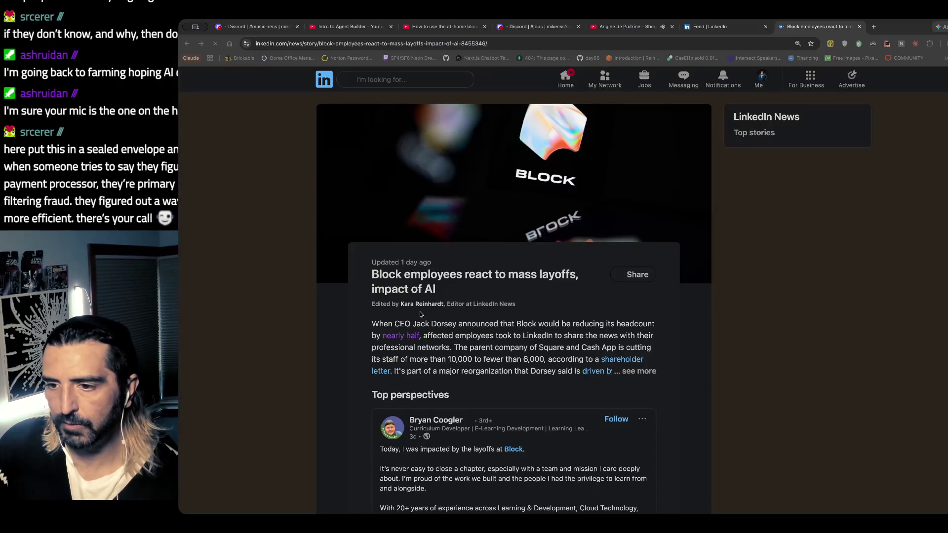
- Load ChatGPT in a new tab and open the 'Block.xyz Layoff Details' chat
{"action": "key", "text": "super+t"}
{"action": "type", "text": "chatgpt.com"}
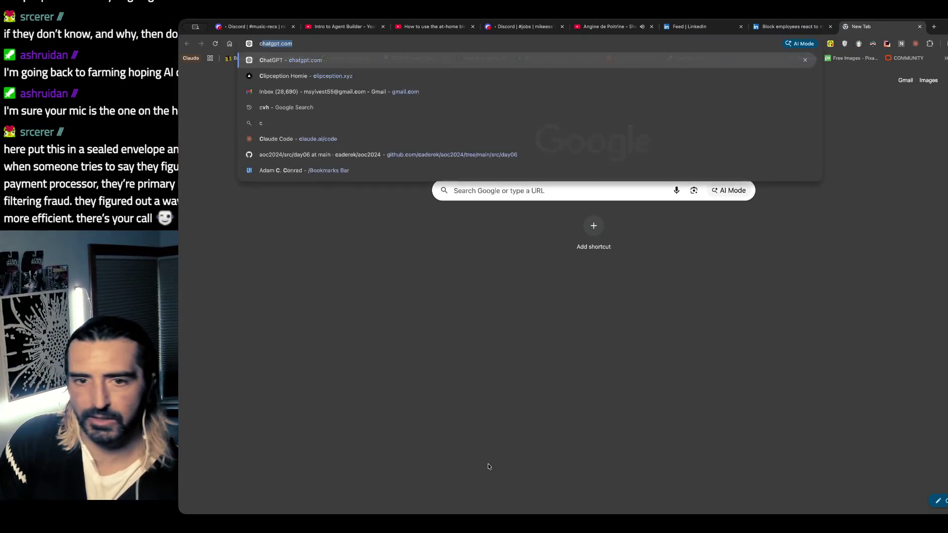
{"action": "key", "text": "Return"}
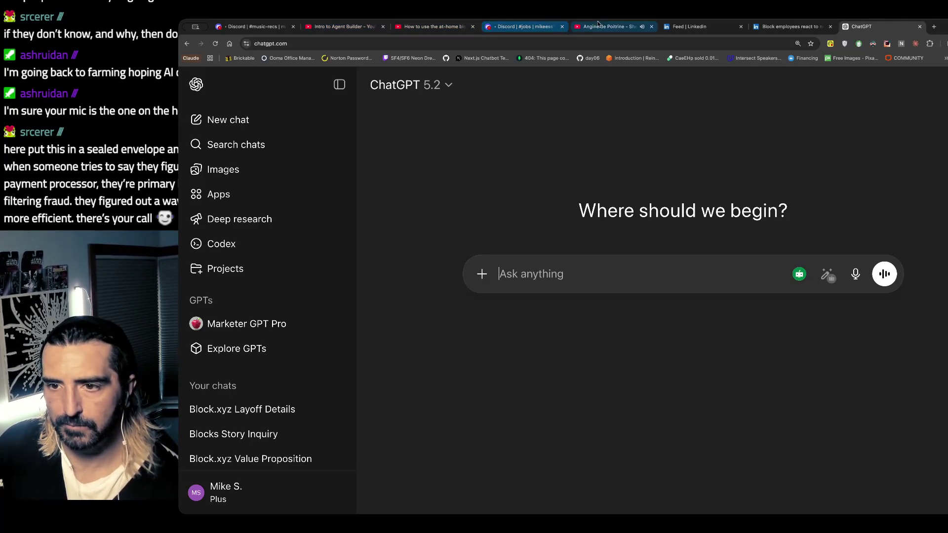
{"action": "left_click", "coordinate": [584, 31]}
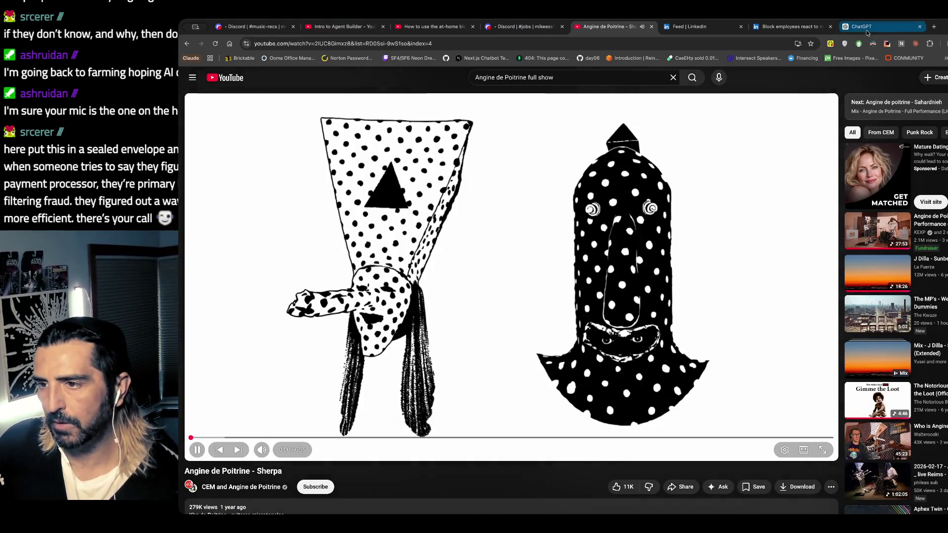
{"action": "left_click", "coordinate": [882, 27]}
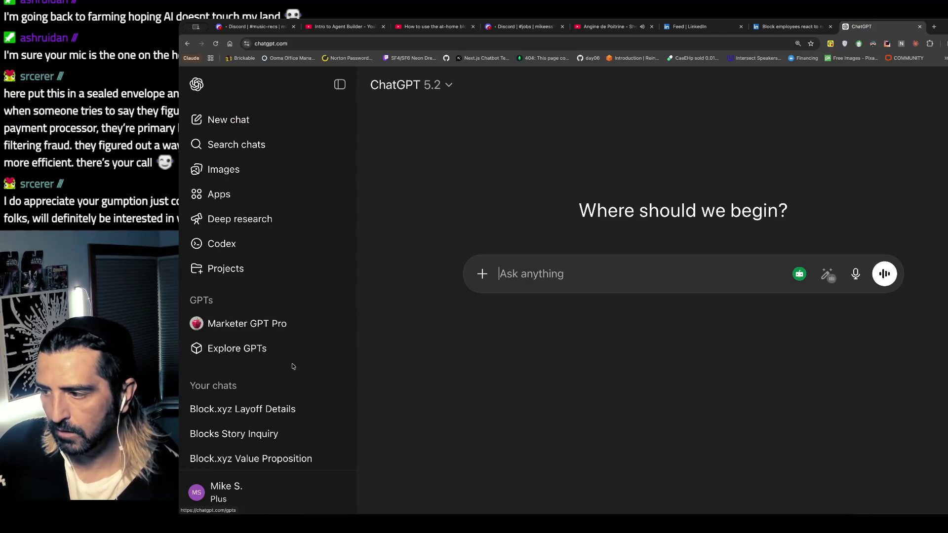
{"action": "left_click", "coordinate": [254, 405]}
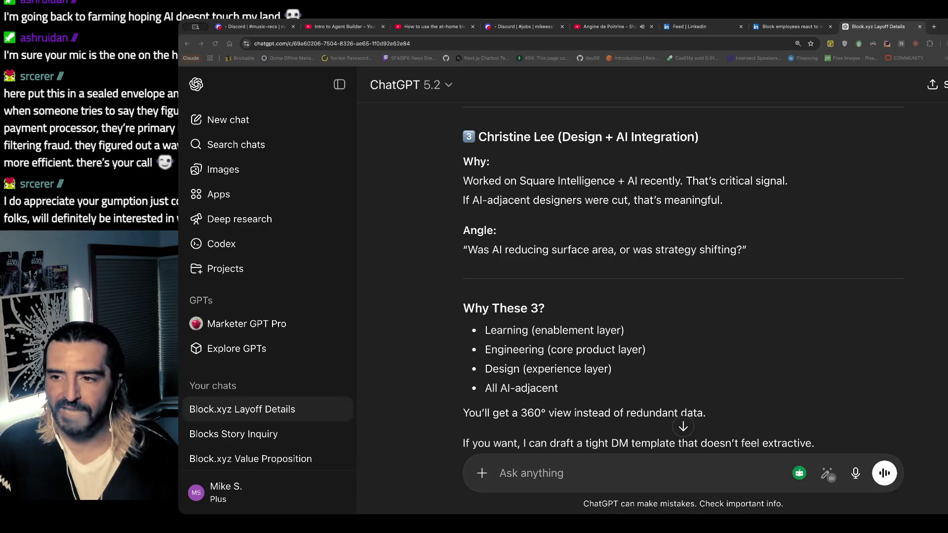
- Open krystalballz.xyz in another new tab
{"action": "left_click", "coordinate": [334, 279]}
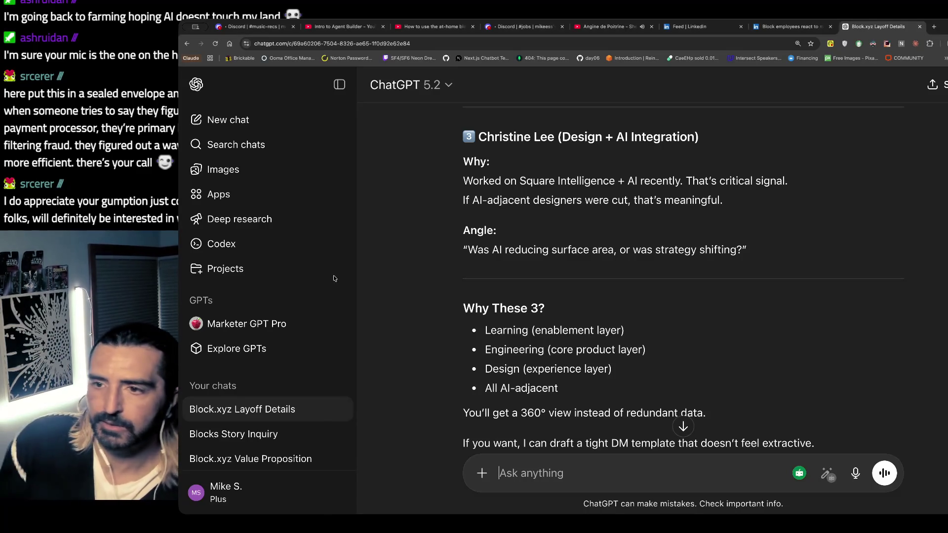
{"action": "key", "text": "ctrl+t"}
{"action": "type", "text": "krystalballz.xyz"}
{"action": "key", "text": "Return"}
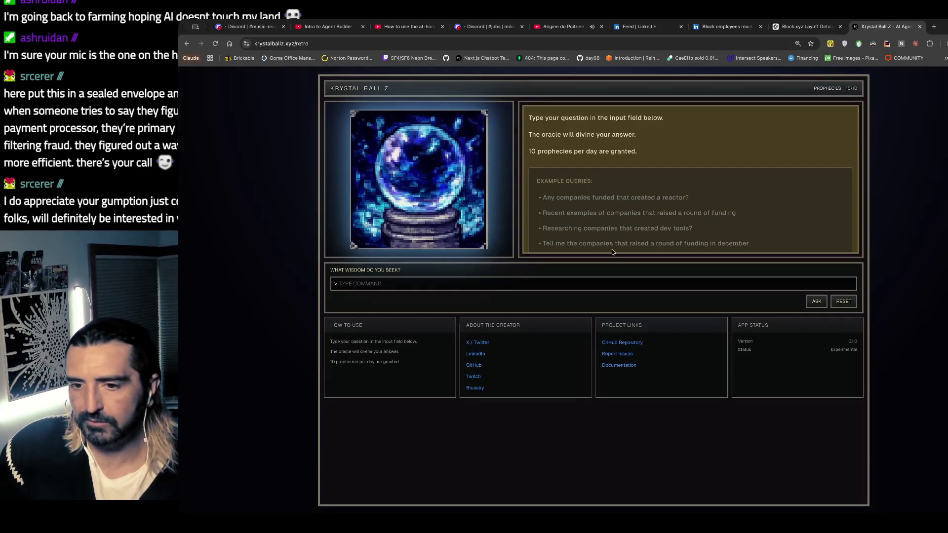
- Ask the oracle 'ANY COS THAT DO NR REACTORS'
{"action": "scroll", "coordinate": [613, 249], "scroll_direction": "down", "scroll_amount": 1}
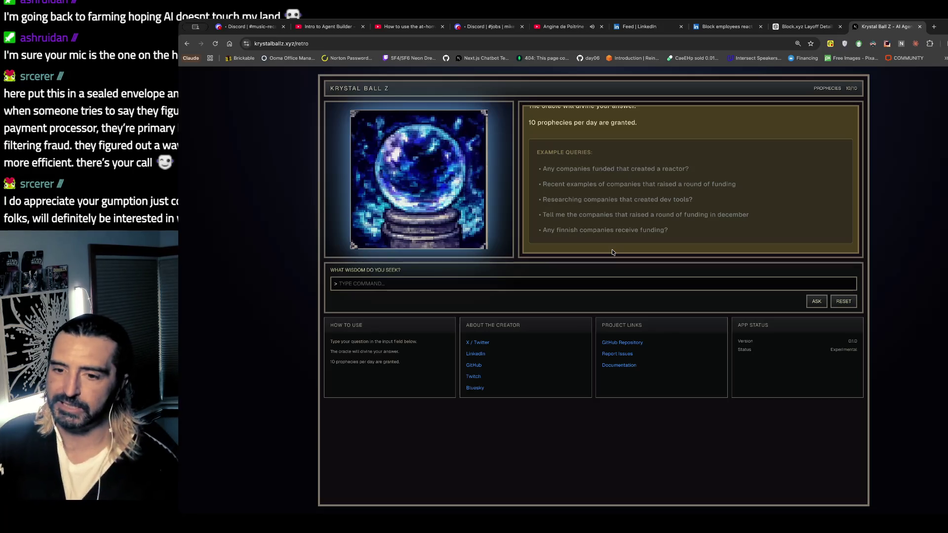
{"action": "left_click", "coordinate": [538, 282]}
{"action": "type", "text": "ANY CO"}
{"action": "type", "text": "S THAT DO N"}
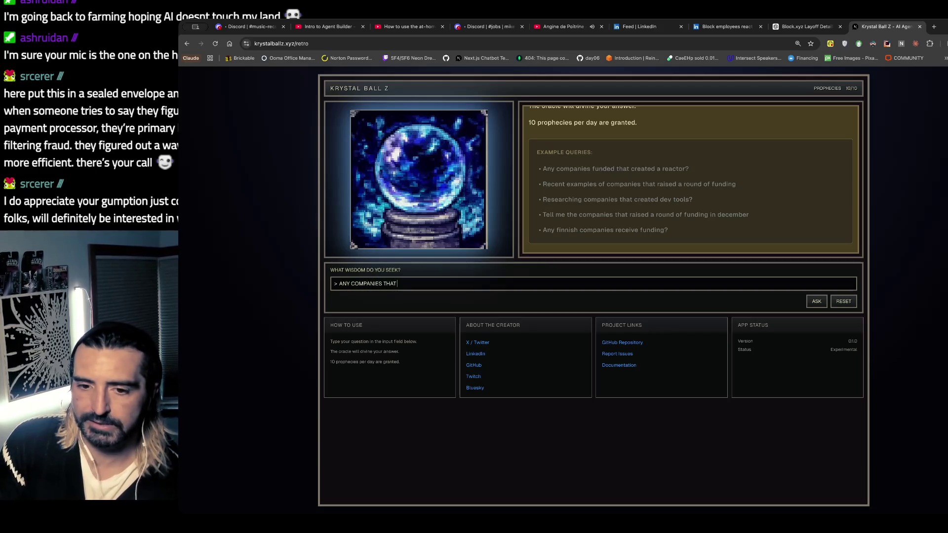
{"action": "type", "text": "R REACTORS"}
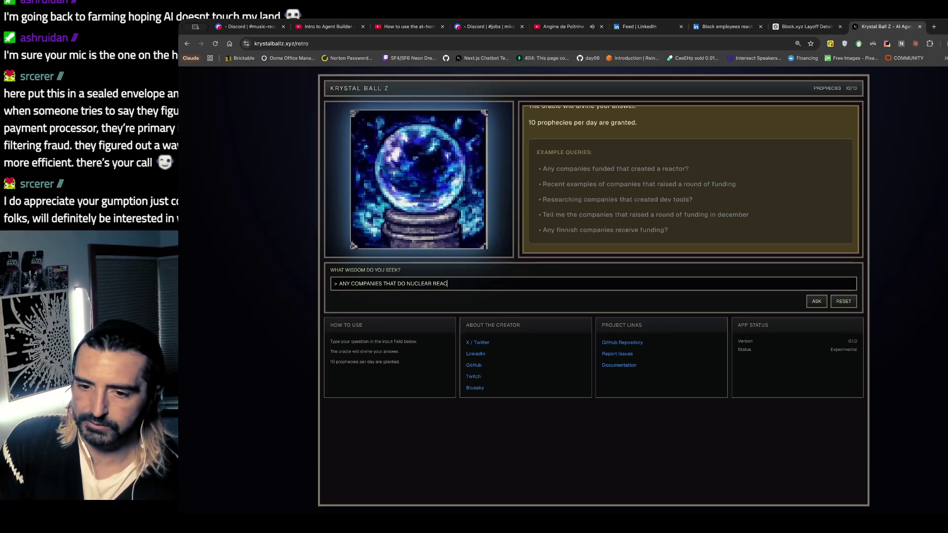
{"action": "key", "text": "Return"}
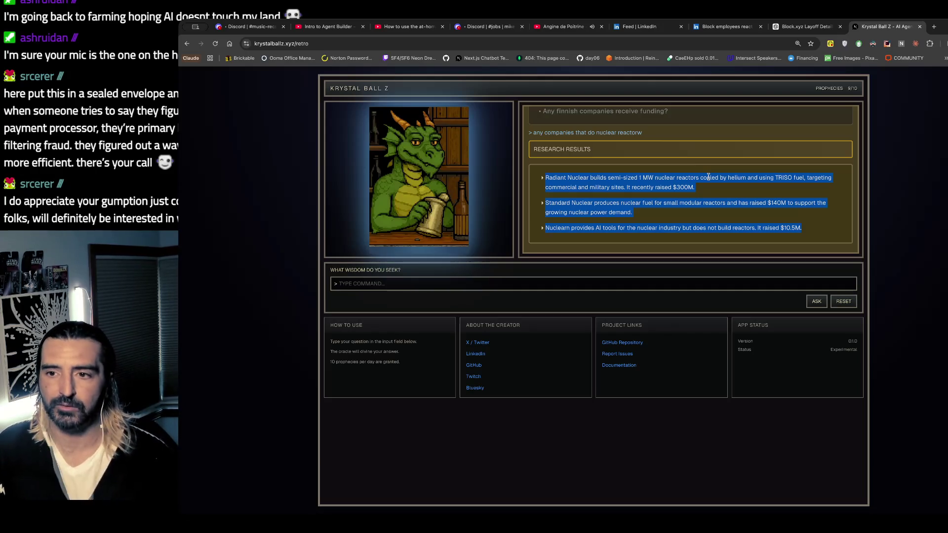
- Ask 'WHo is memories ai' and copy the memories.ai answer
{"action": "left_click", "coordinate": [470, 284]}
{"action": "type", "text": "WHo is memories ai"}
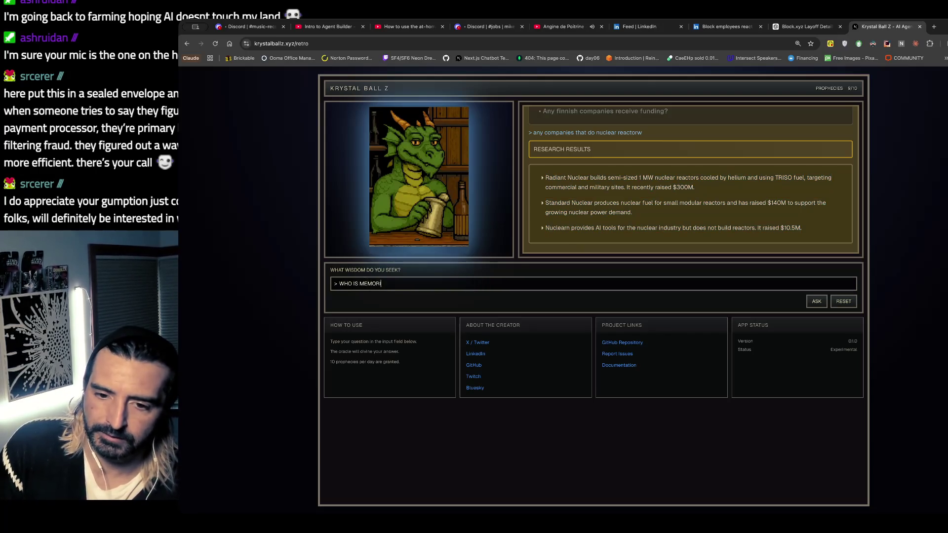
{"action": "key", "text": "Return"}
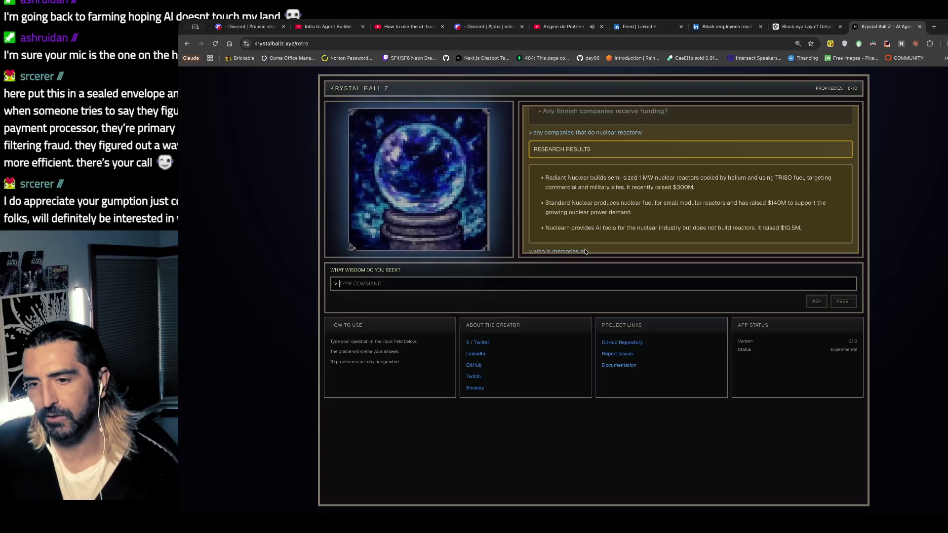
{"action": "scroll", "coordinate": [664, 227], "scroll_direction": "down", "scroll_amount": 2}
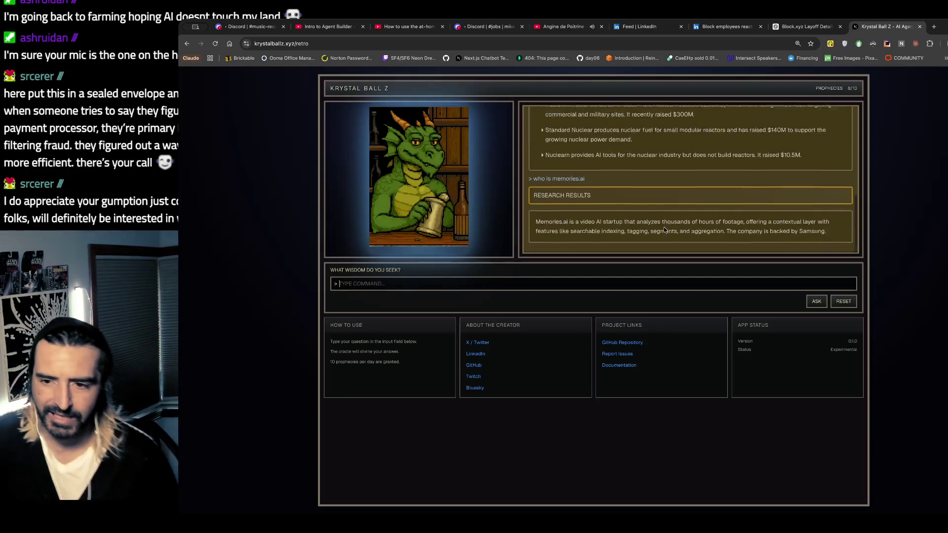
{"action": "left_click_drag", "start_coordinate": [536, 223], "coordinate": [615, 264]}
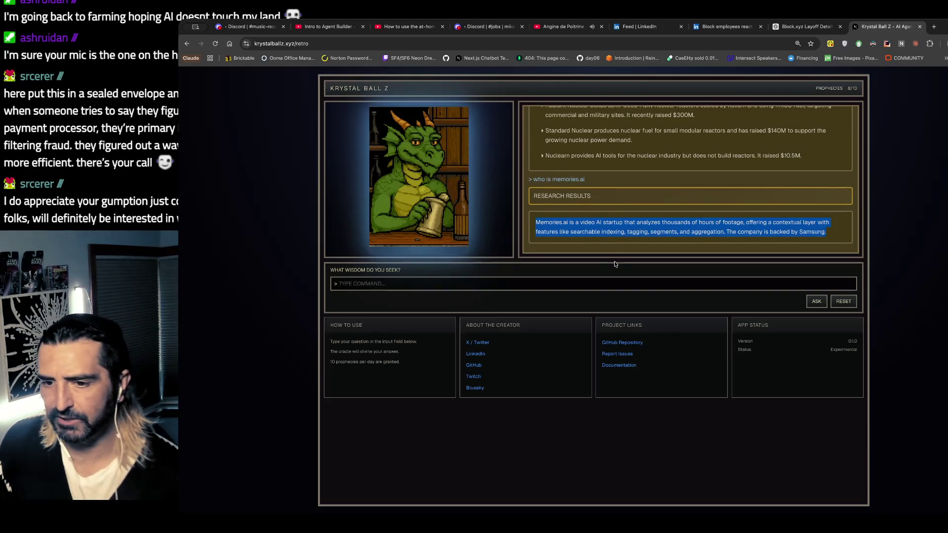
{"action": "key", "text": "super+Tab"}
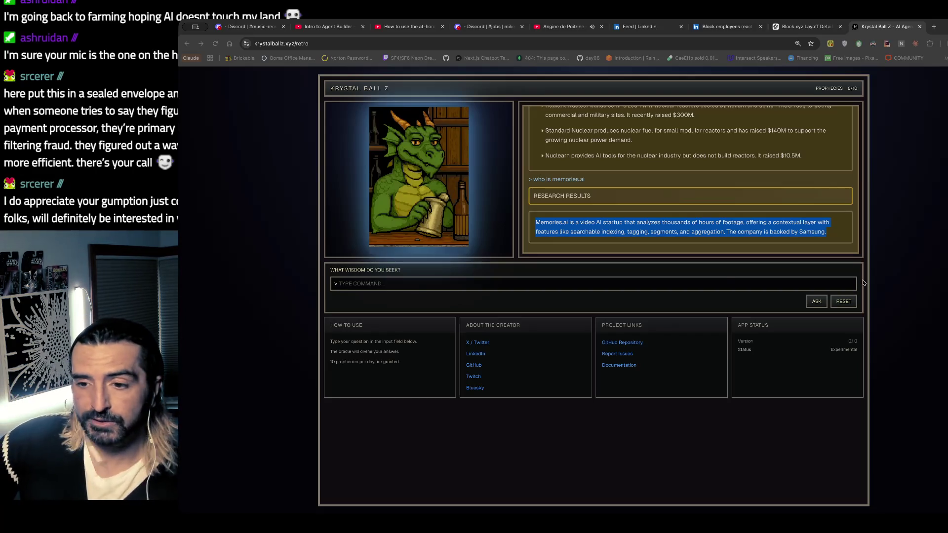
- Submit the follow-up question 'how about fleetworks'
{"action": "left_click", "coordinate": [543, 284]}
{"action": "type", "text": "how about fleetworks"}
{"action": "key", "text": "Return"}
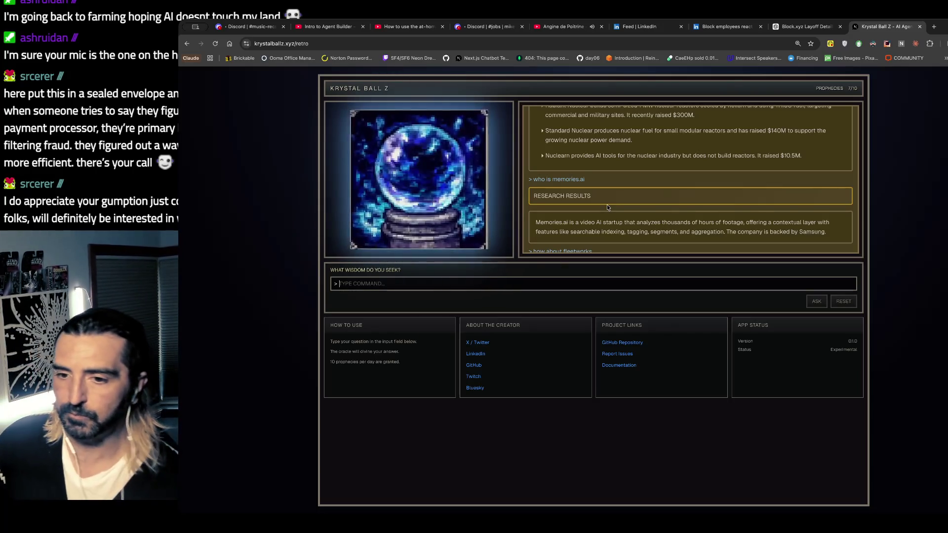
{"action": "scroll", "coordinate": [606, 204], "scroll_direction": "down", "scroll_amount": 1}
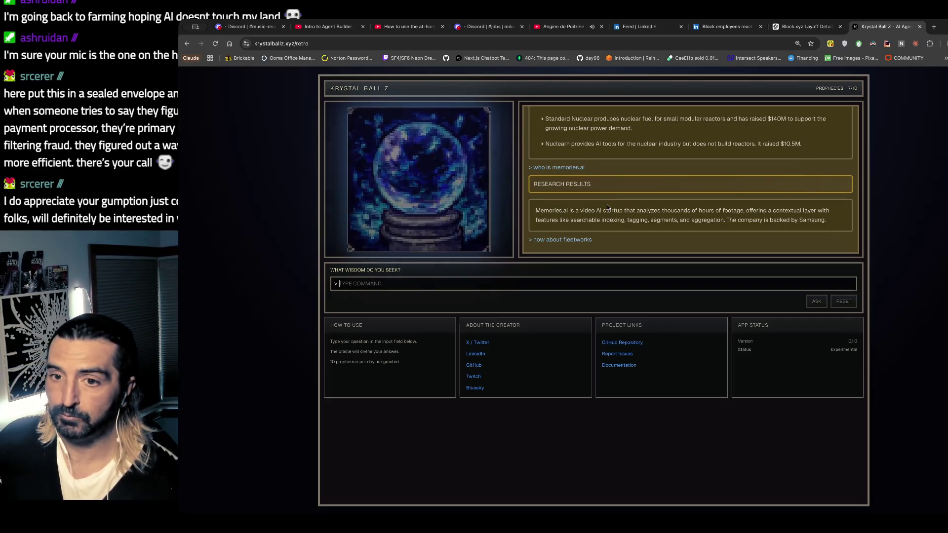
{"action": "left_click", "coordinate": [634, 32]}
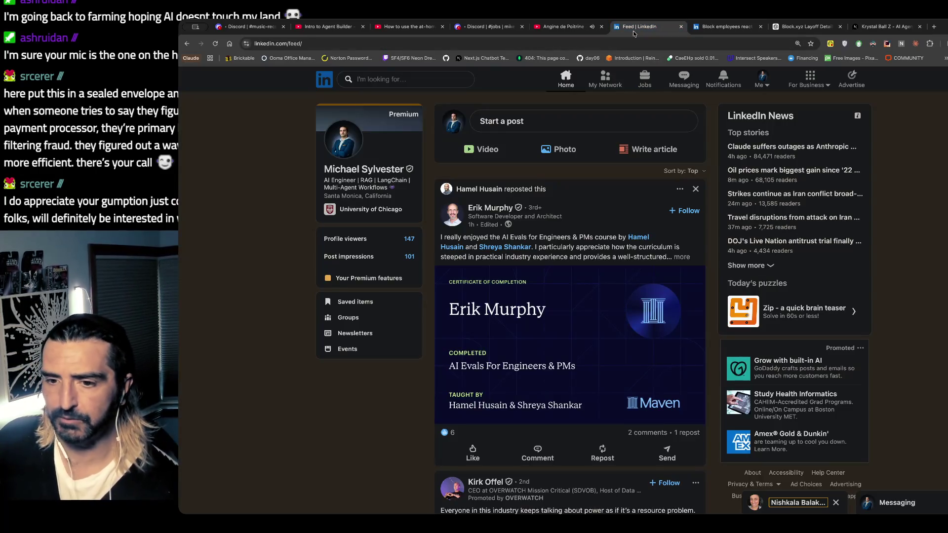
- Return to the Block layoffs article after checking the layoff chat, and search the page for a name
{"action": "left_click", "coordinate": [703, 31]}
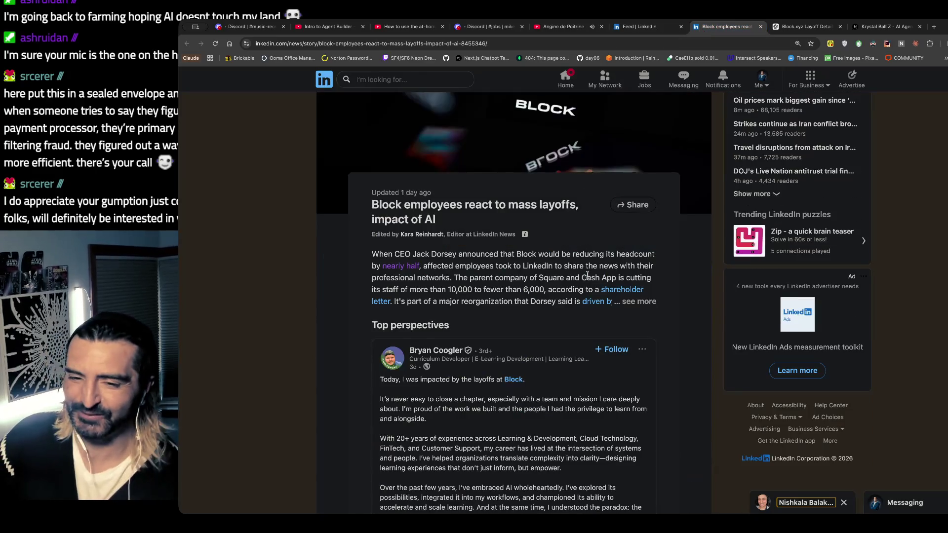
{"action": "scroll", "coordinate": [587, 275], "scroll_direction": "down", "scroll_amount": 5}
{"action": "scroll", "coordinate": [587, 275], "scroll_direction": "down", "scroll_amount": 10}
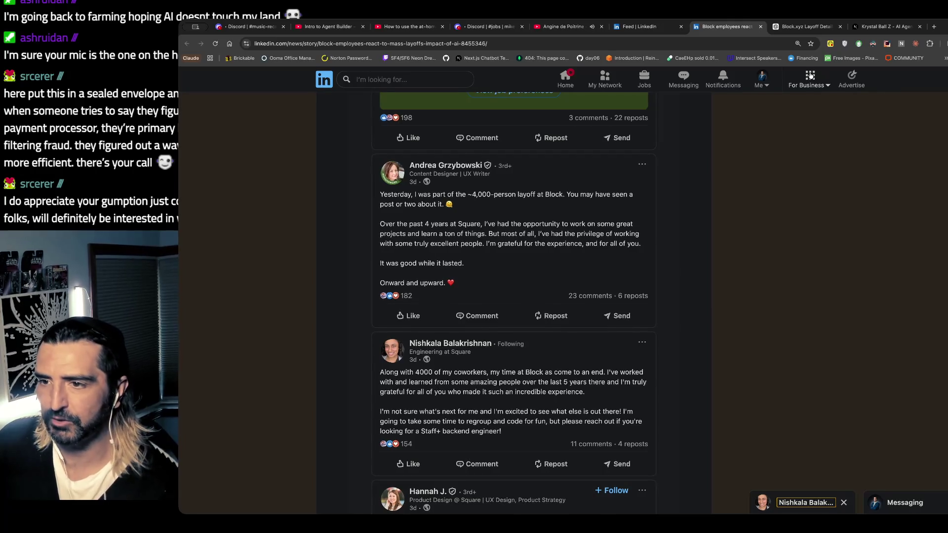
{"action": "left_click", "coordinate": [795, 22]}
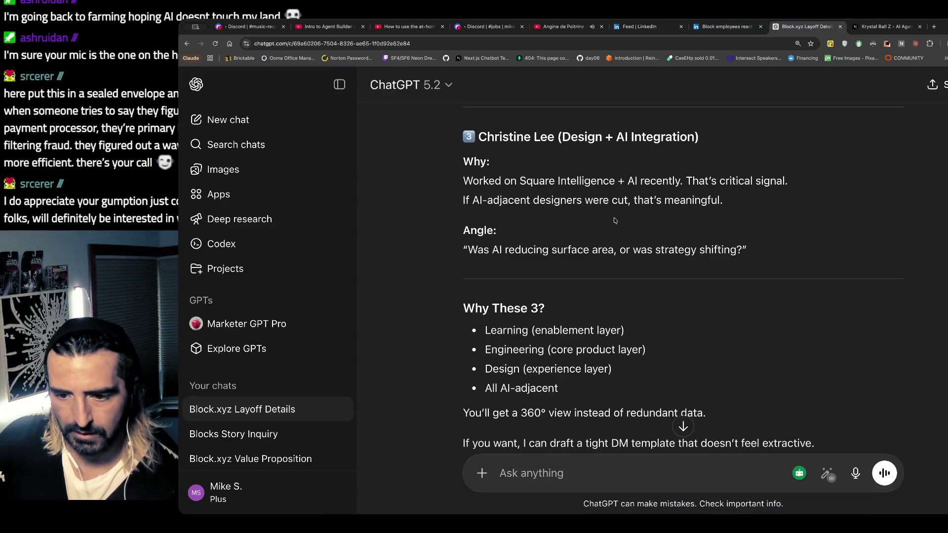
{"action": "key", "text": "ctrl+shift+Tab"}
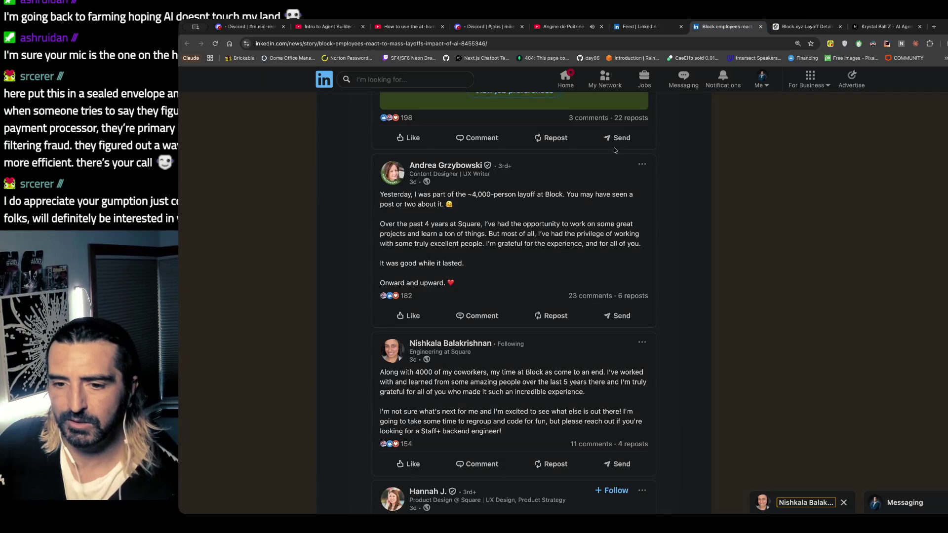
{"action": "type", "text": "christine"}
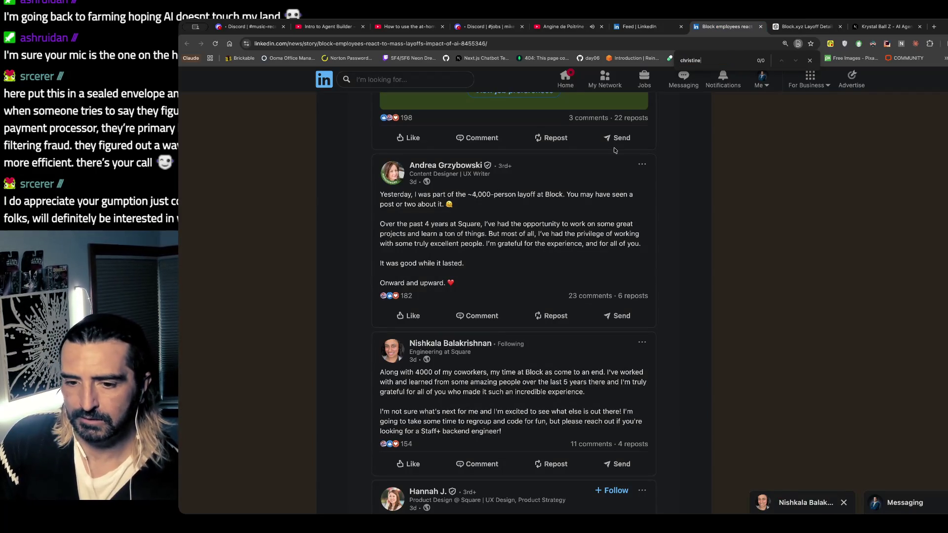
{"action": "key", "text": "BackSpace"}
{"action": "key", "text": "BackSpace"}
{"action": "key", "text": "BackSpace"}
{"action": "scroll", "coordinate": [615, 150], "scroll_direction": "down", "scroll_amount": 15}
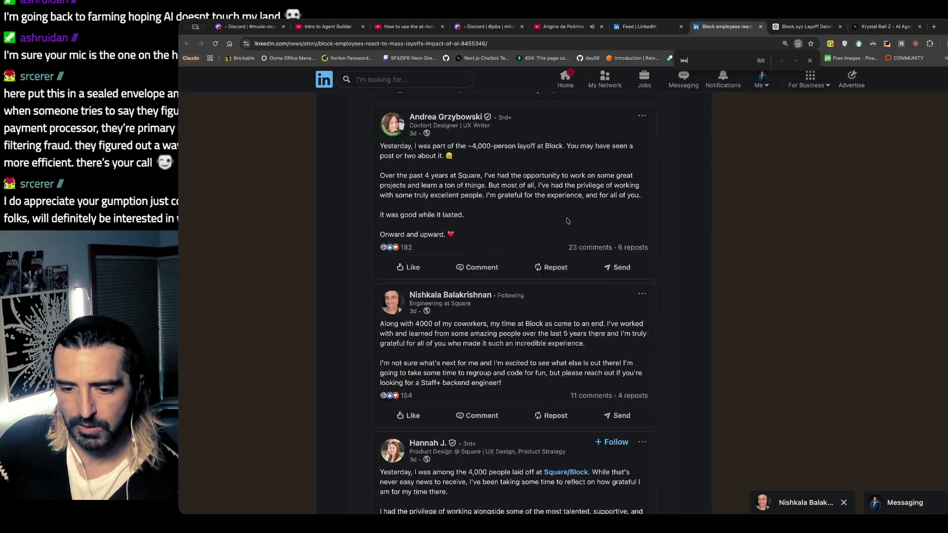
{"action": "scroll", "coordinate": [566, 221], "scroll_direction": "down", "scroll_amount": 15}
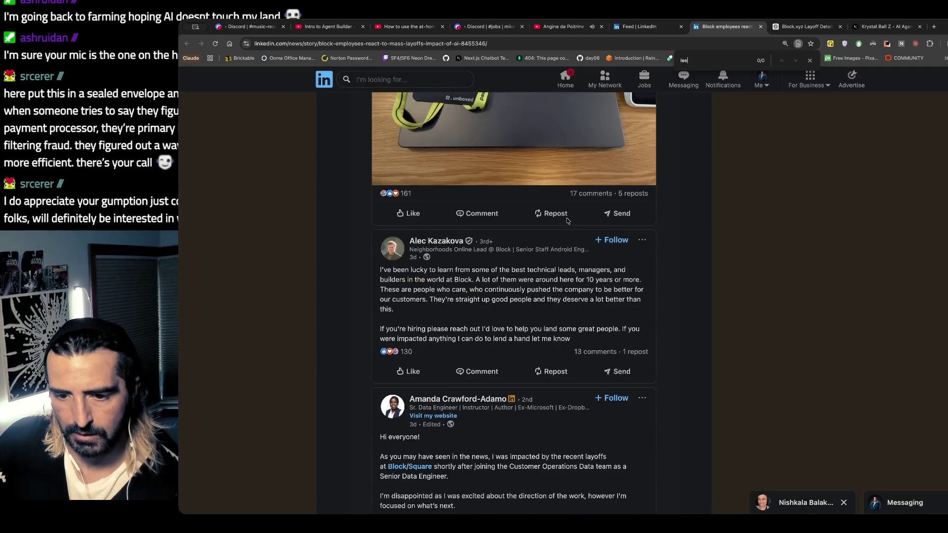
{"action": "scroll", "coordinate": [567, 221], "scroll_direction": "down", "scroll_amount": 4}
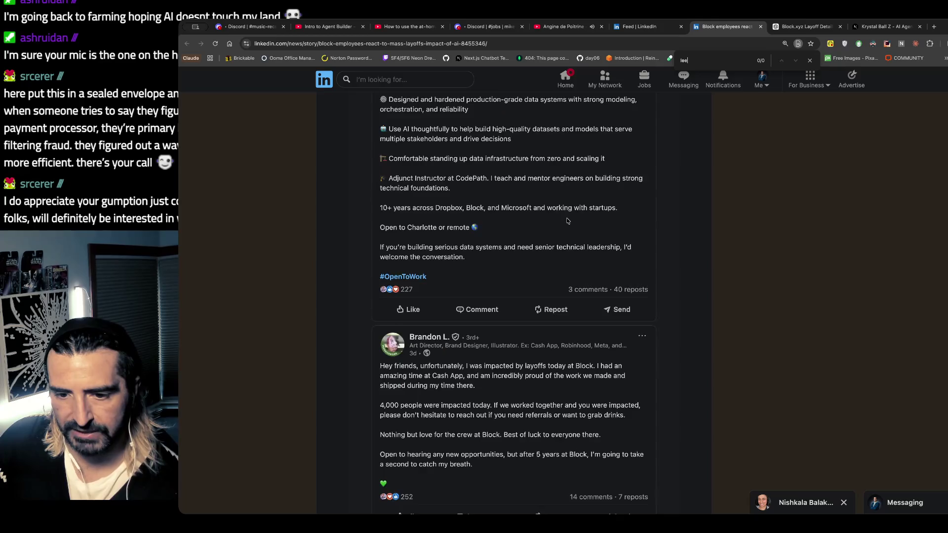
{"action": "scroll", "coordinate": [567, 221], "scroll_direction": "down", "scroll_amount": 3}
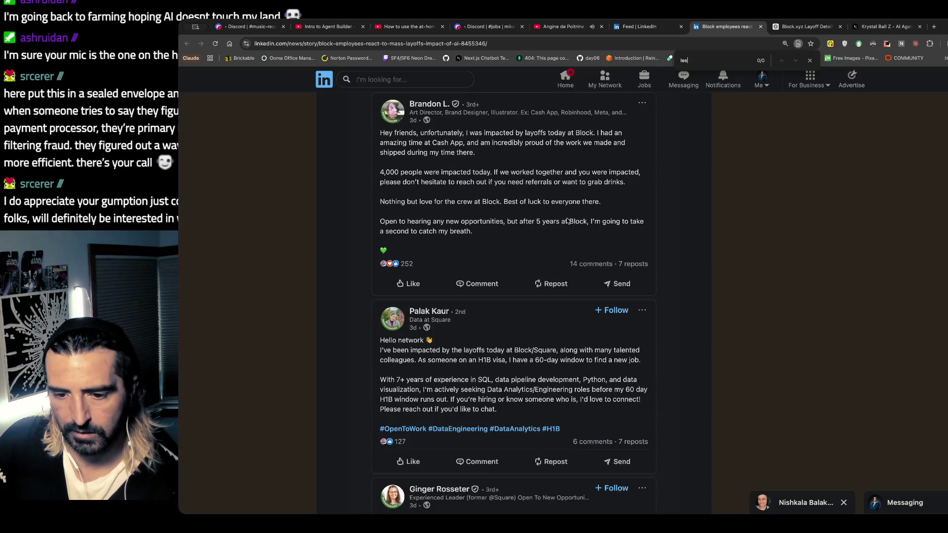
{"action": "mouse_move", "coordinate": [484, 371]}
{"action": "left_mouse_down"}
{"action": "mouse_move", "coordinate": [474, 415]}
{"action": "mouse_move", "coordinate": [414, 362]}
{"action": "left_mouse_up"}
{"action": "scroll", "coordinate": [513, 386], "scroll_direction": "down", "scroll_amount": 1}
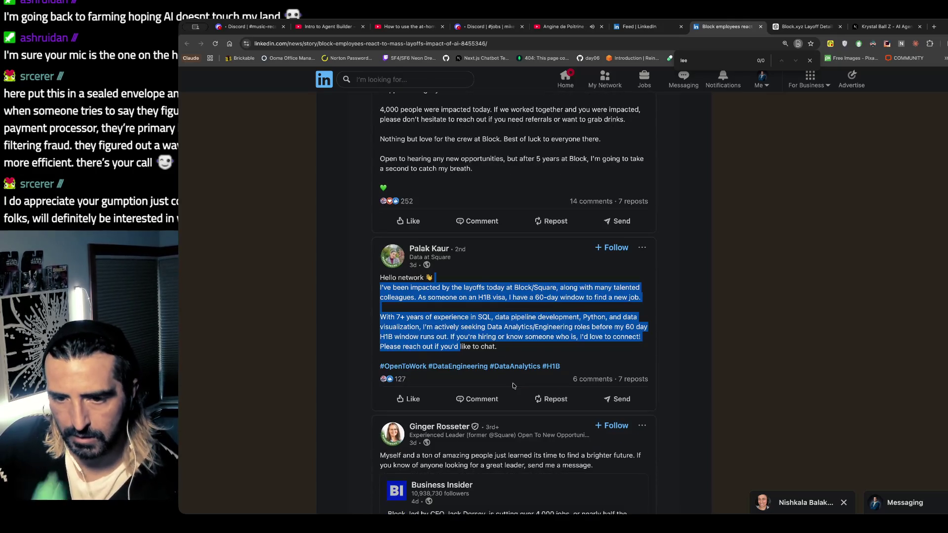
{"action": "scroll", "coordinate": [514, 386], "scroll_direction": "down", "scroll_amount": 2}
{"action": "mouse_move", "coordinate": [473, 338]}
{"action": "left_mouse_down"}
{"action": "mouse_move", "coordinate": [593, 348]}
{"action": "mouse_move", "coordinate": [513, 402]}
{"action": "left_mouse_up"}
{"action": "scroll", "coordinate": [512, 403], "scroll_direction": "down", "scroll_amount": 3}
{"action": "scroll", "coordinate": [511, 401], "scroll_direction": "down", "scroll_amount": 1}
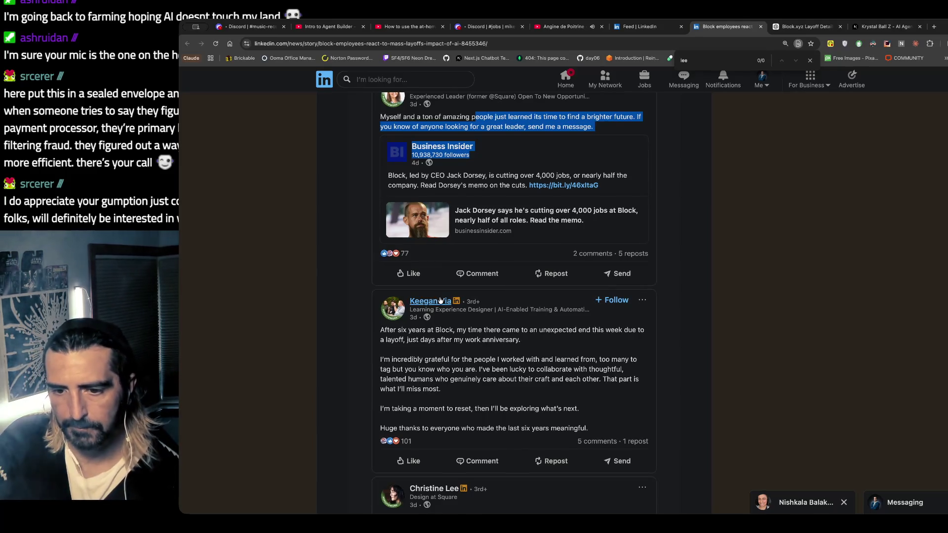
{"action": "key", "text": "super+r"}
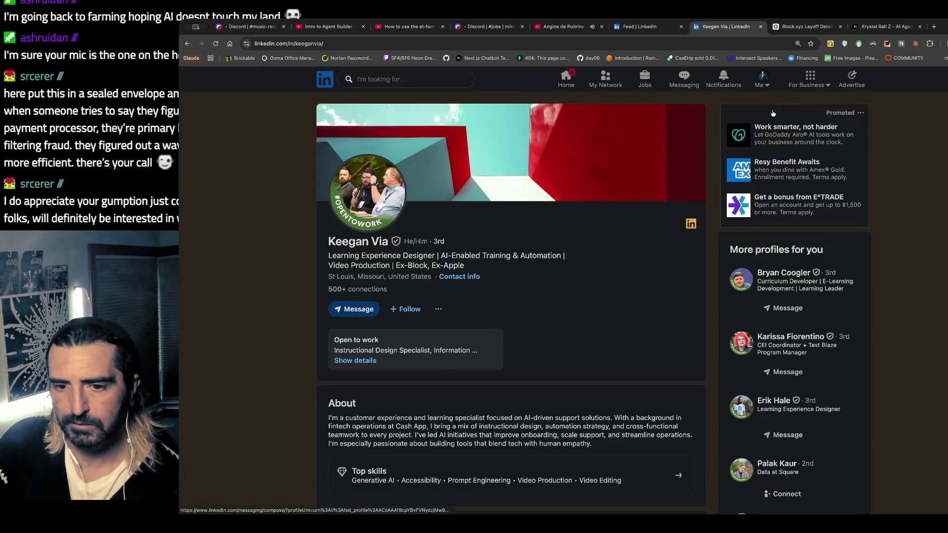
- Open linkedin.com in a new tab, then close it to return to the designer's profile
{"action": "key", "text": "super+t"}
{"action": "type", "text": "linkedin.com"}
{"action": "key", "text": "Return"}
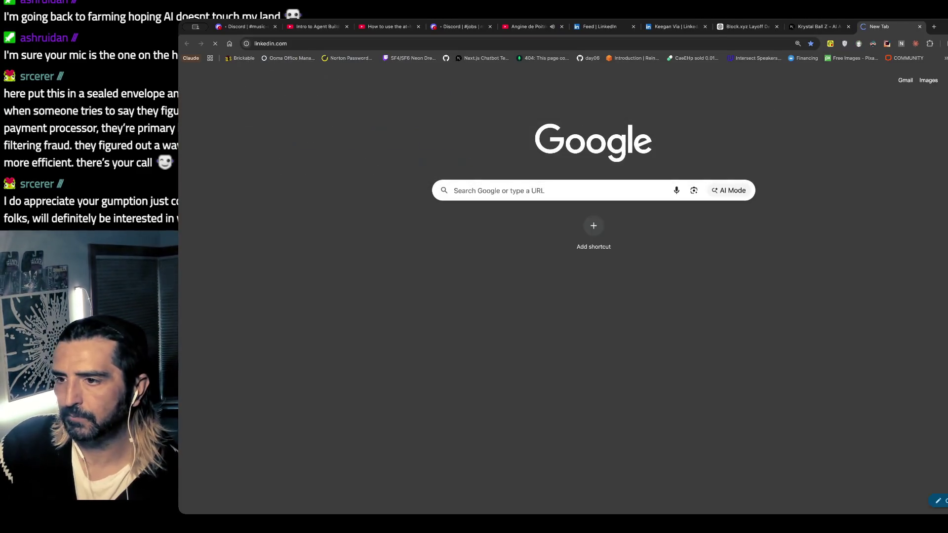
{"action": "key", "text": "super+w"}
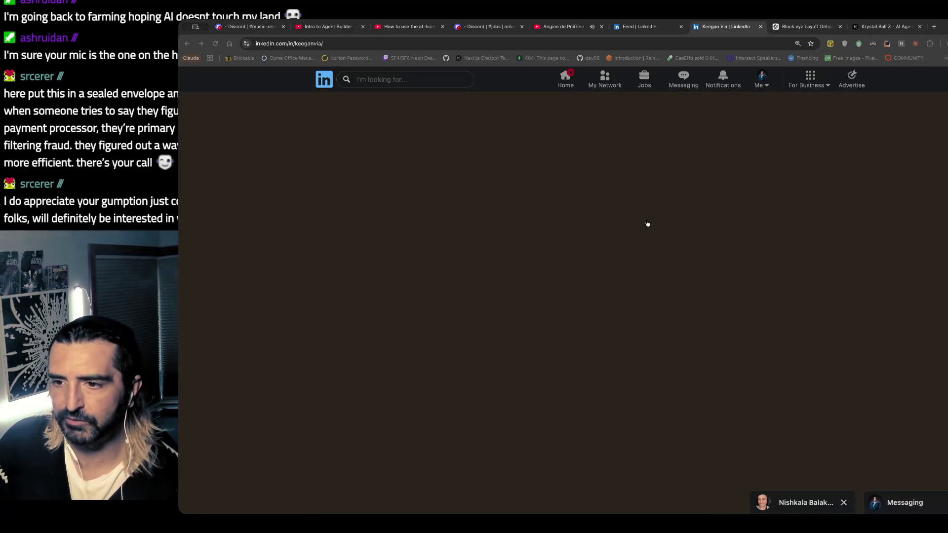
- Start a new message to the designer, then close the messaging page
{"action": "left_click", "coordinate": [639, 221]}
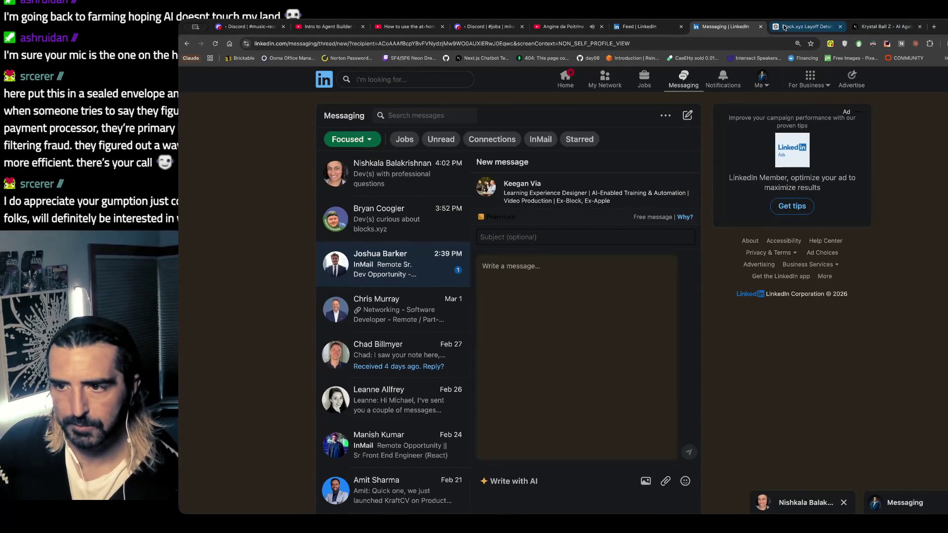
{"action": "left_click", "coordinate": [642, 27]}
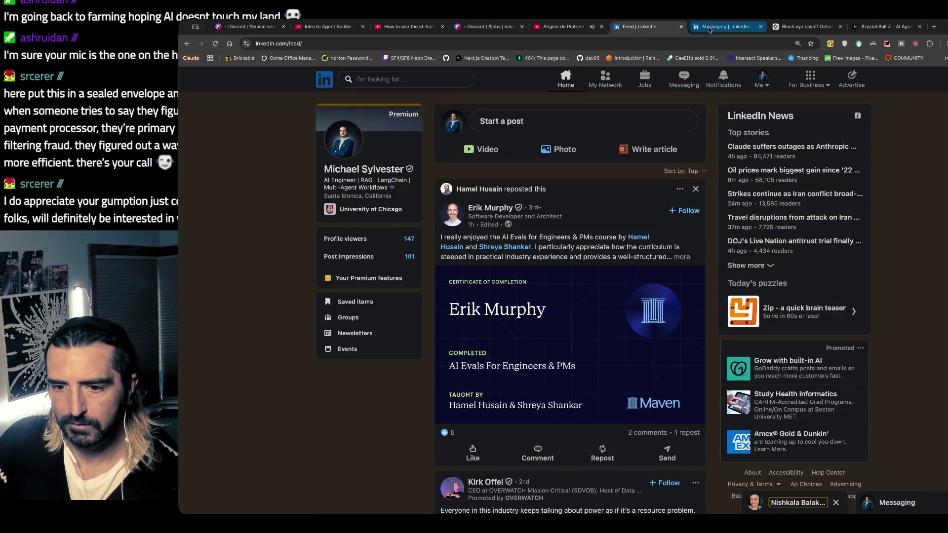
{"action": "left_click", "coordinate": [710, 27]}
{"action": "key", "text": "ctrl+w"}
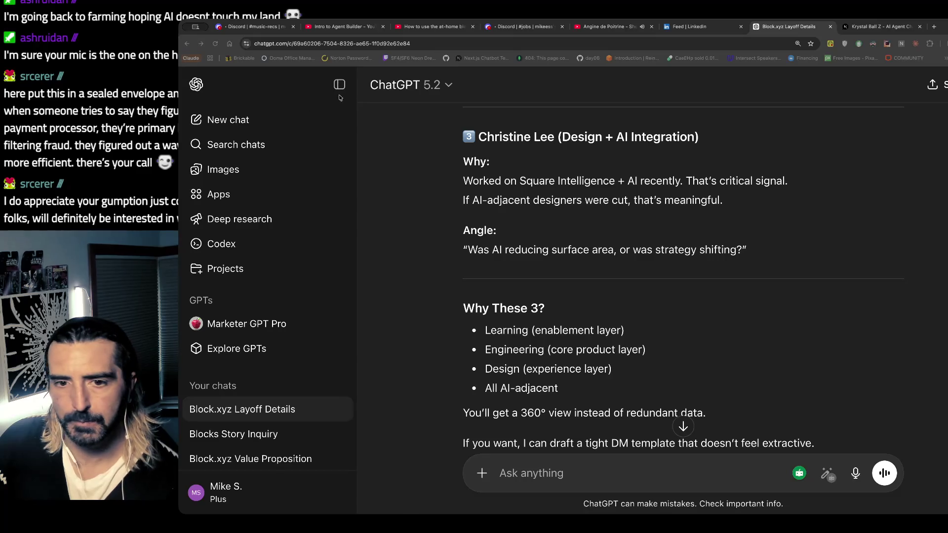
- Switch to the LinkedIn feed tab, then to the Excalidraw to-do whiteboard window
{"action": "left_click", "coordinate": [681, 28]}
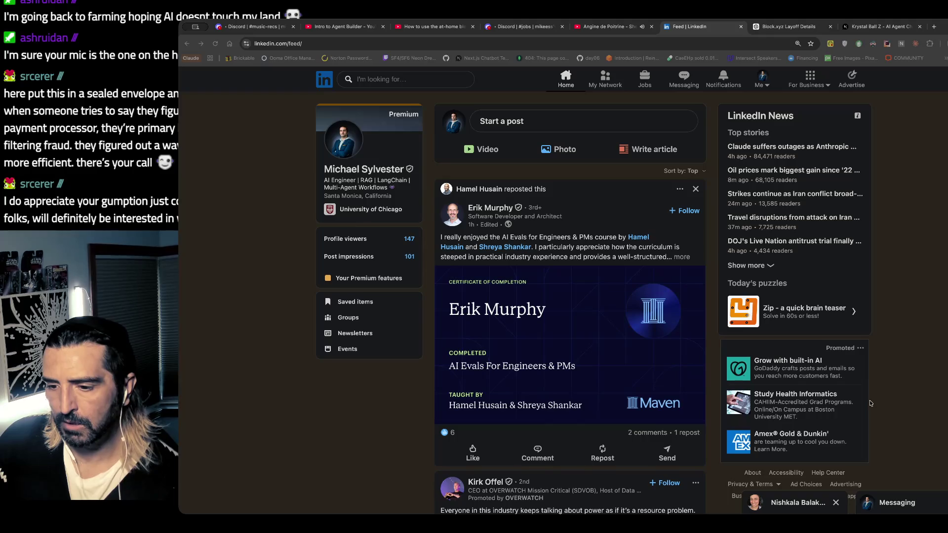
{"action": "key", "text": "super+Tab"}
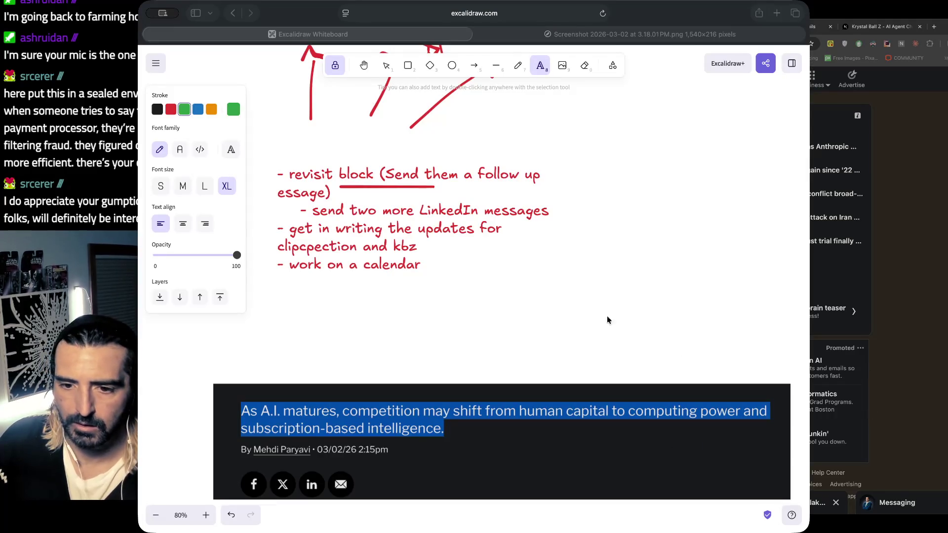
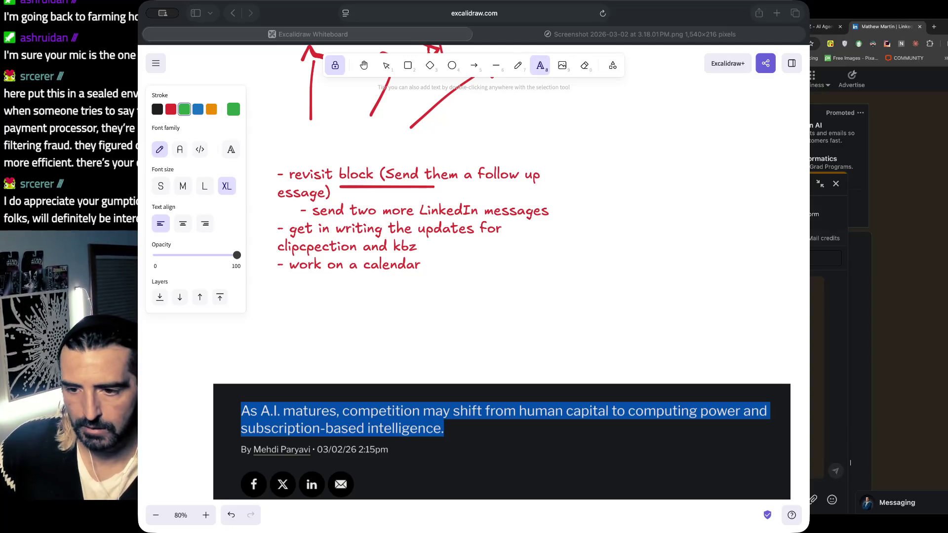
- Paste text into the waiting LinkedIn message, send it, and bring the LinkedIn profile forward
{"action": "key", "text": "super+v"}
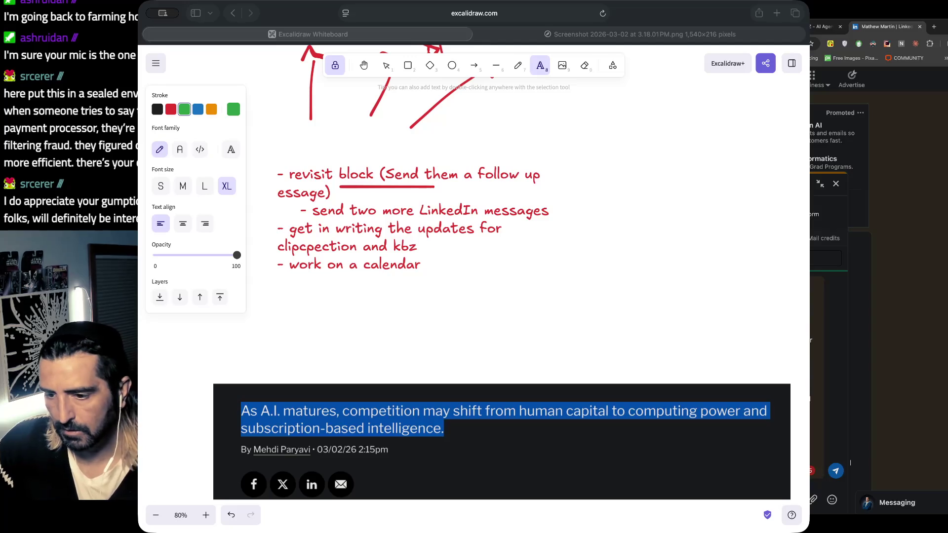
{"action": "left_click", "coordinate": [835, 475]}
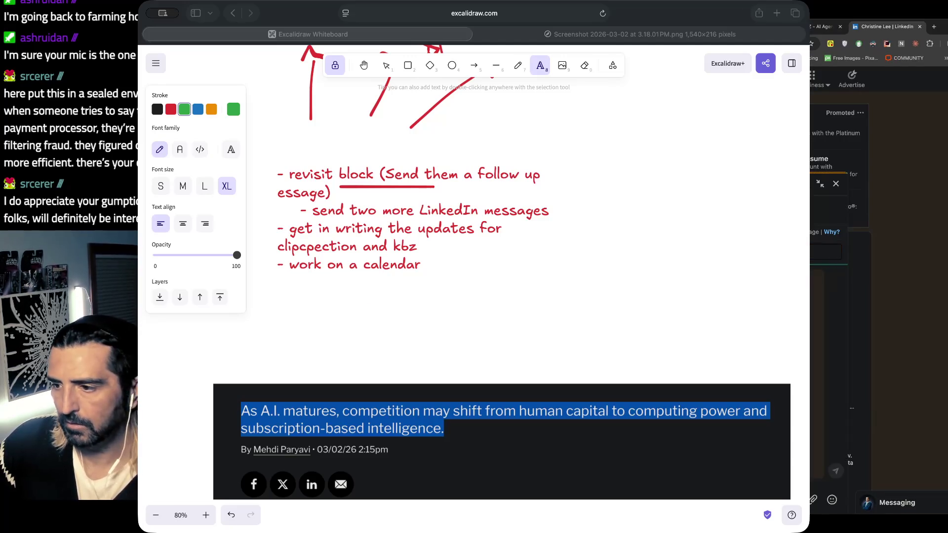
{"action": "left_click", "coordinate": [867, 371]}
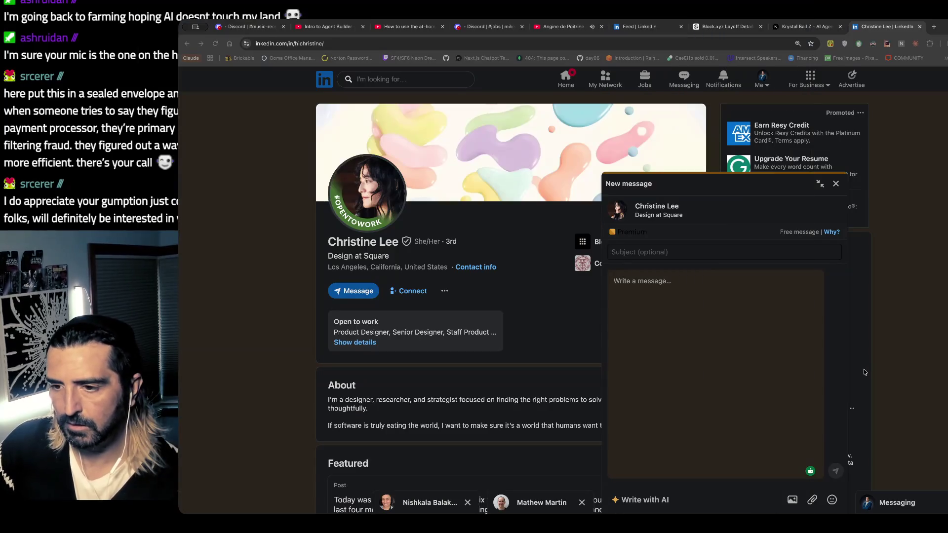
- Paste the prepared Block layoffs message and change the greeting to address the recipient by name
{"action": "type", "text": "Dev(s) with professional questions"}
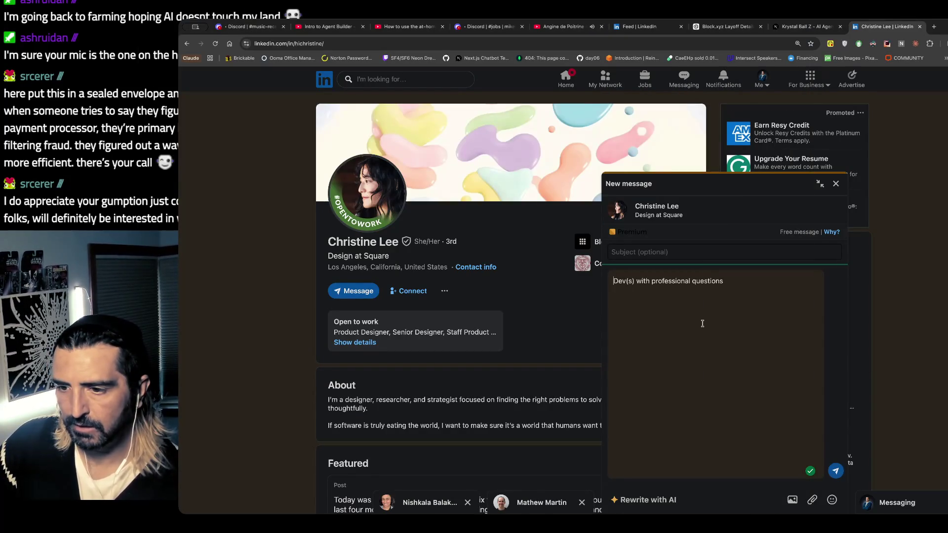
{"action": "key", "text": "ctrl+a"}
{"action": "key", "text": "Left"}
{"action": "type", "text": "Dev"}
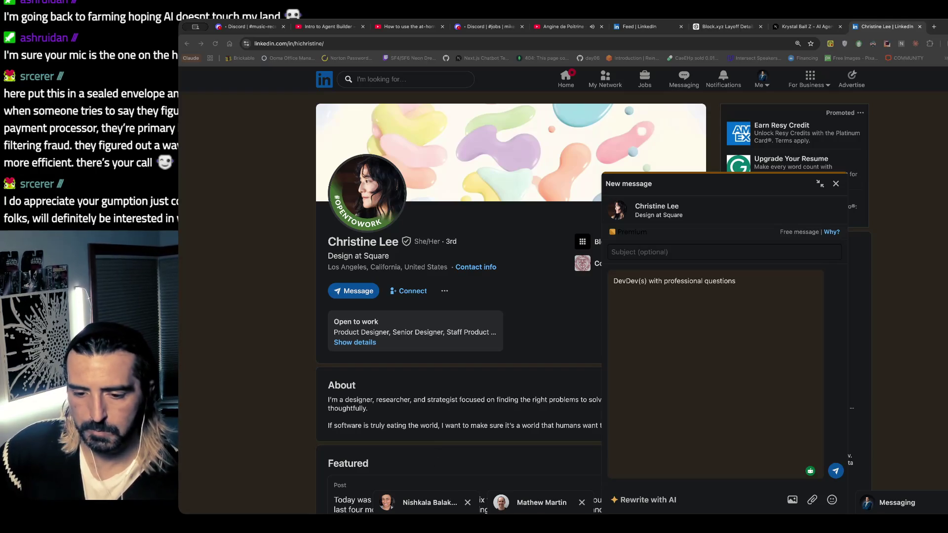
{"action": "triple_click", "coordinate": [738, 323]}
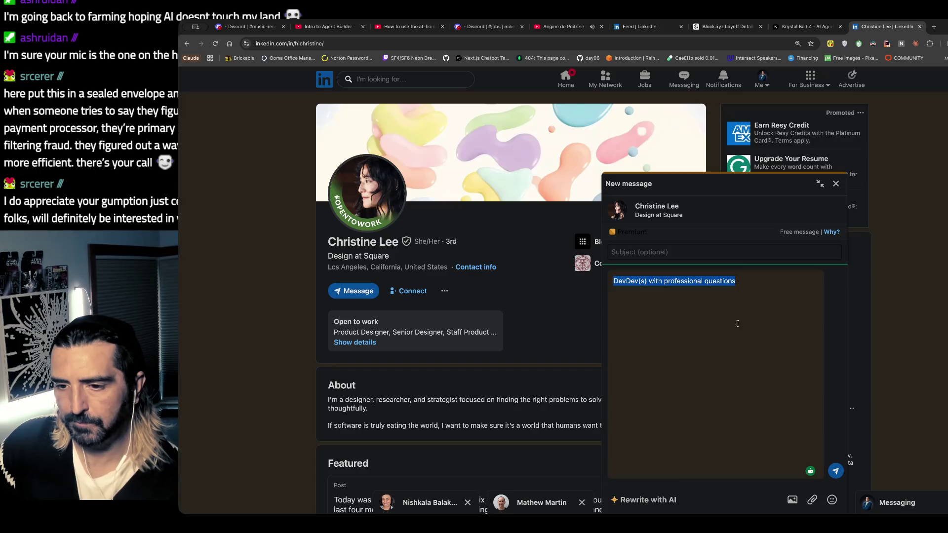
{"action": "key", "text": "ctrl+v"}
{"action": "left_click_drag", "start_coordinate": [695, 284], "coordinate": [586, 273]}
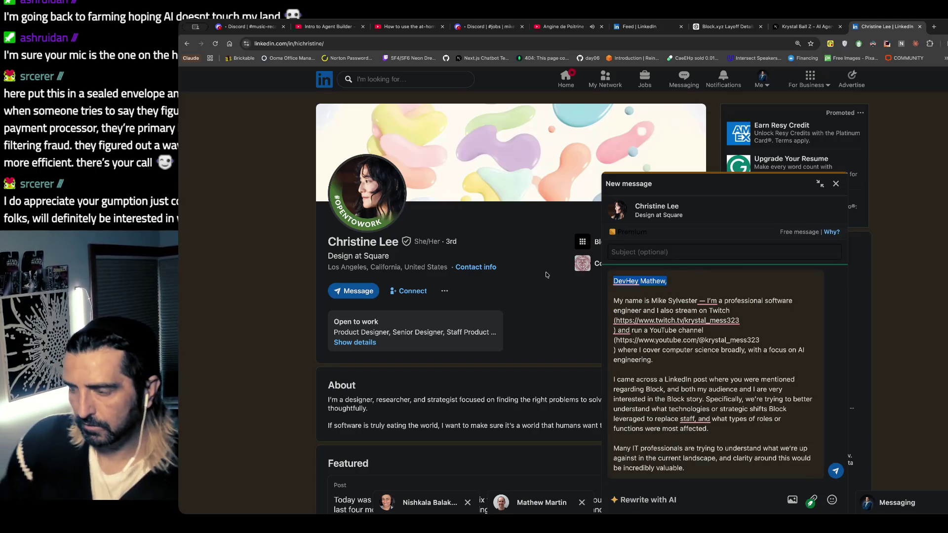
{"action": "type", "text": "Hey "}
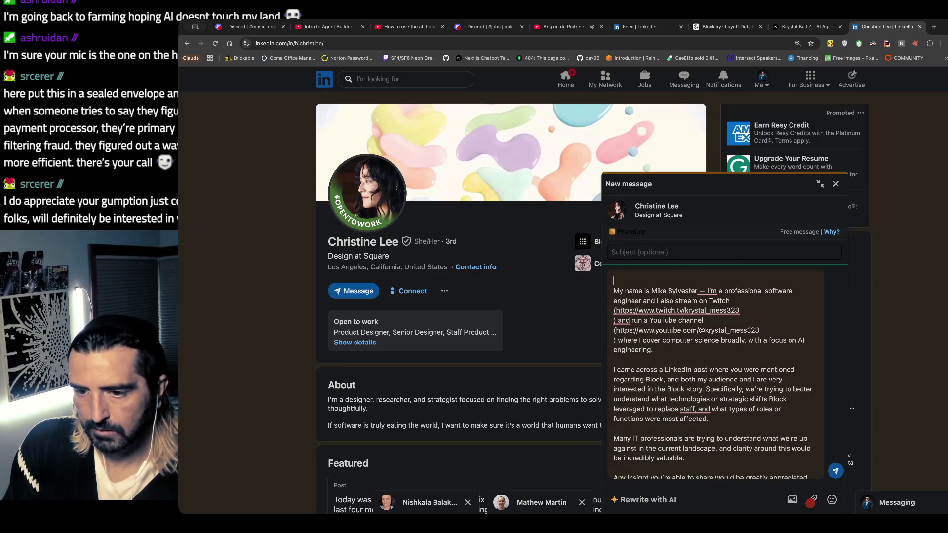
{"action": "type", "text": "Christine,"}
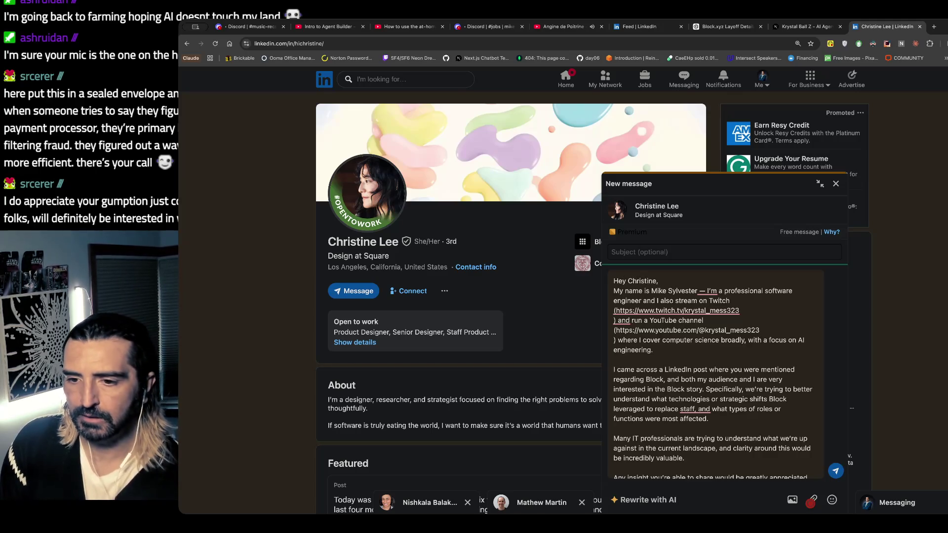
{"action": "scroll", "coordinate": [627, 303], "scroll_direction": "down", "scroll_amount": 2}
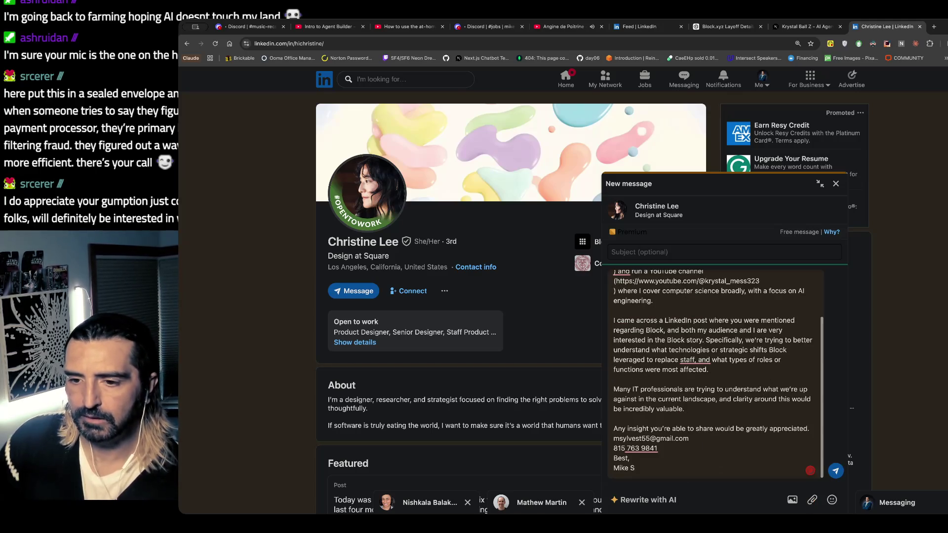
{"action": "scroll", "coordinate": [727, 334], "scroll_direction": "up", "scroll_amount": 3}
- Add the subject 'Dev(s) with questions about block.xyz' and send the message
{"action": "left_click", "coordinate": [692, 252]}
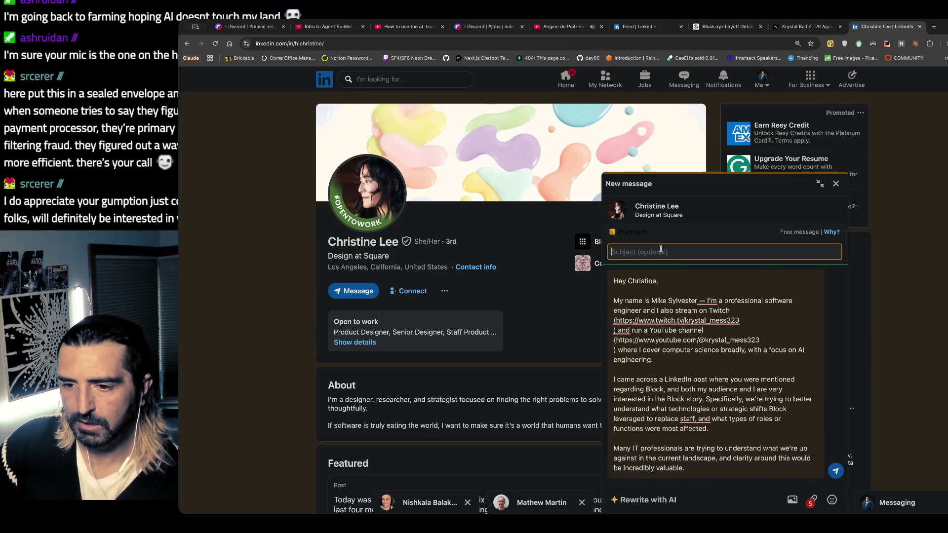
{"action": "type", "text": "DEV"}
{"action": "key", "text": "BackSpace"}
{"action": "type", "text": "ev(S"}
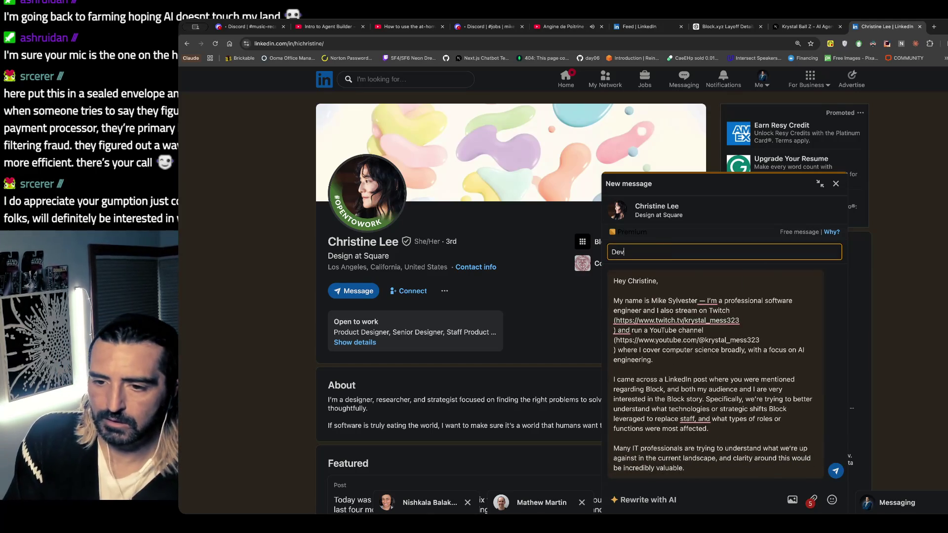
{"action": "key", "text": "BackSpace"}
{"action": "key", "text": "BackSpace"}
{"action": "type", "text": "s) with question"}
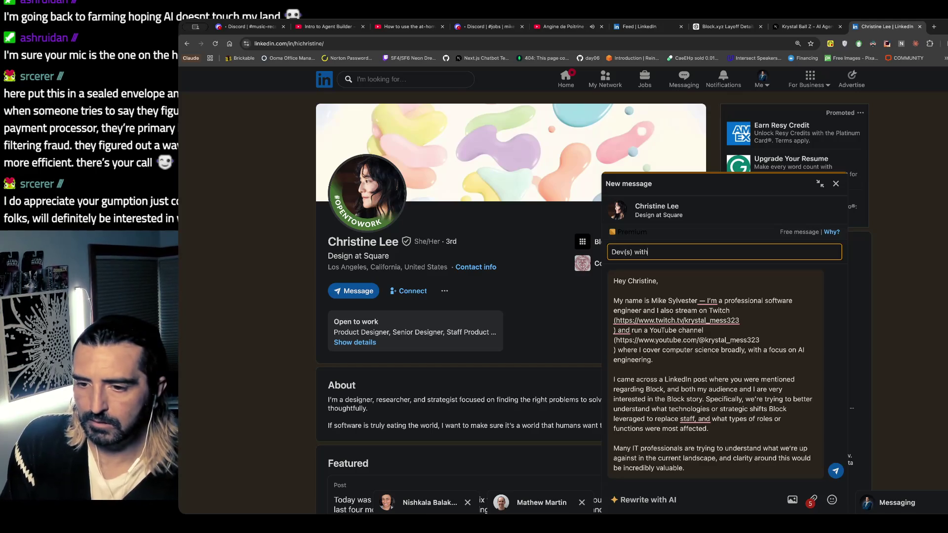
{"action": "type", "text": "s about bl"}
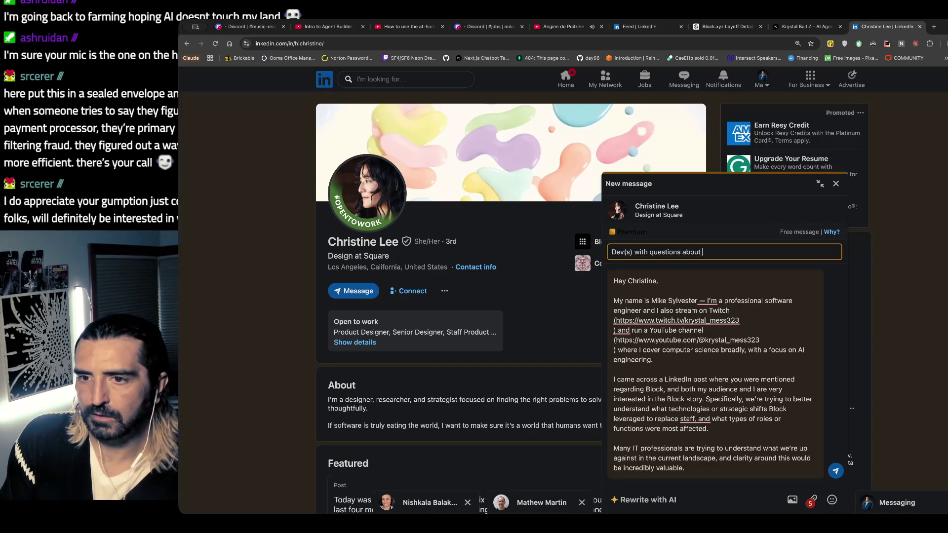
{"action": "type", "text": "ock.xyz"}
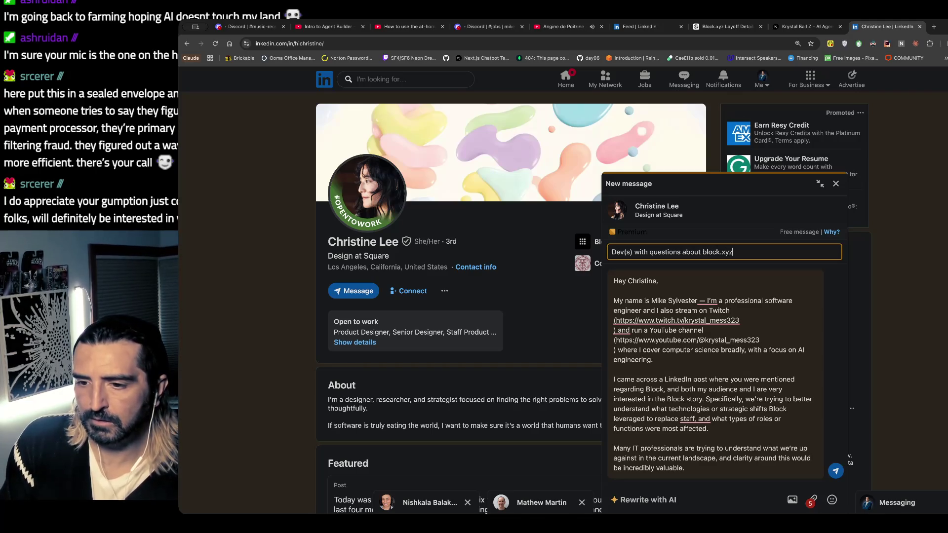
{"action": "left_click", "coordinate": [835, 470]}
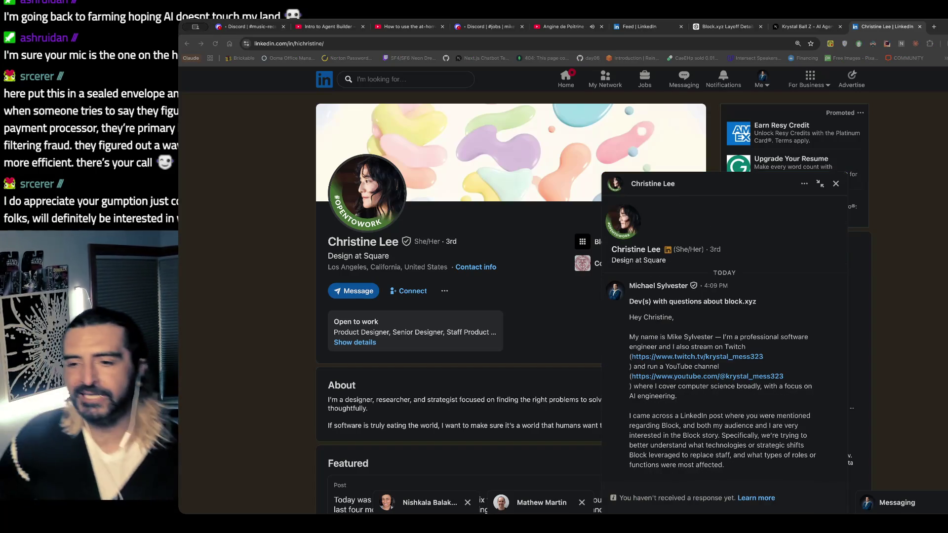
{"action": "key", "text": "super+Tab"}
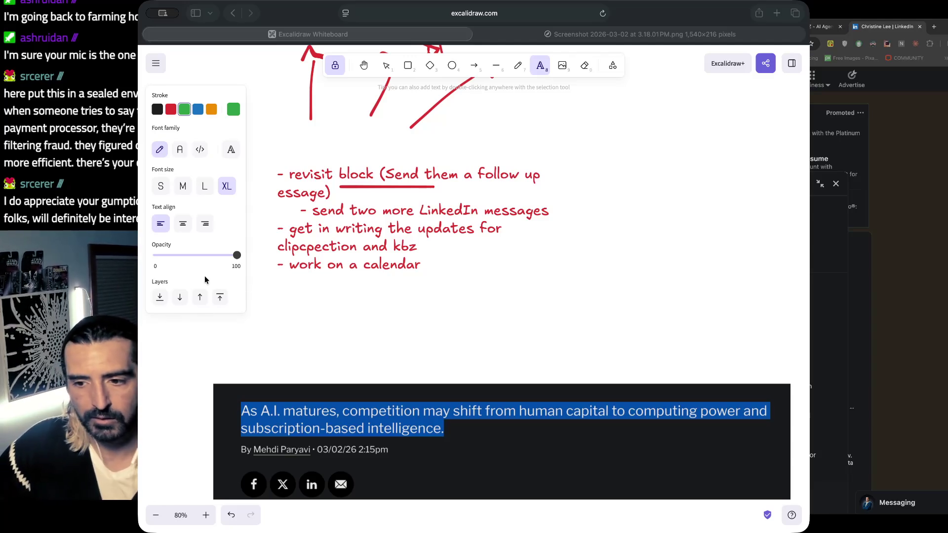
- Load discord.com in a new tab of the Chrome window behind the Excalidraw board
{"action": "left_click", "coordinate": [518, 118]}
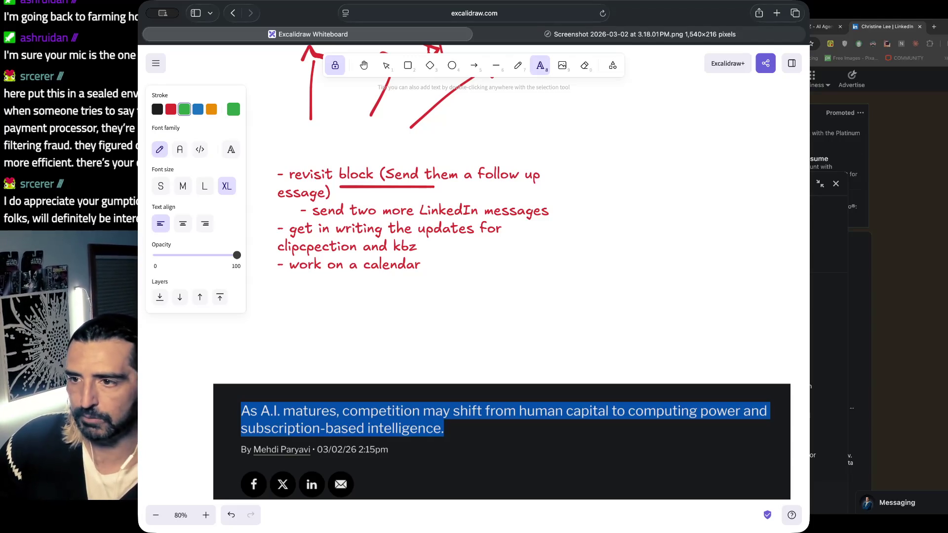
{"action": "left_click", "coordinate": [934, 26]}
{"action": "key", "text": "Return"}
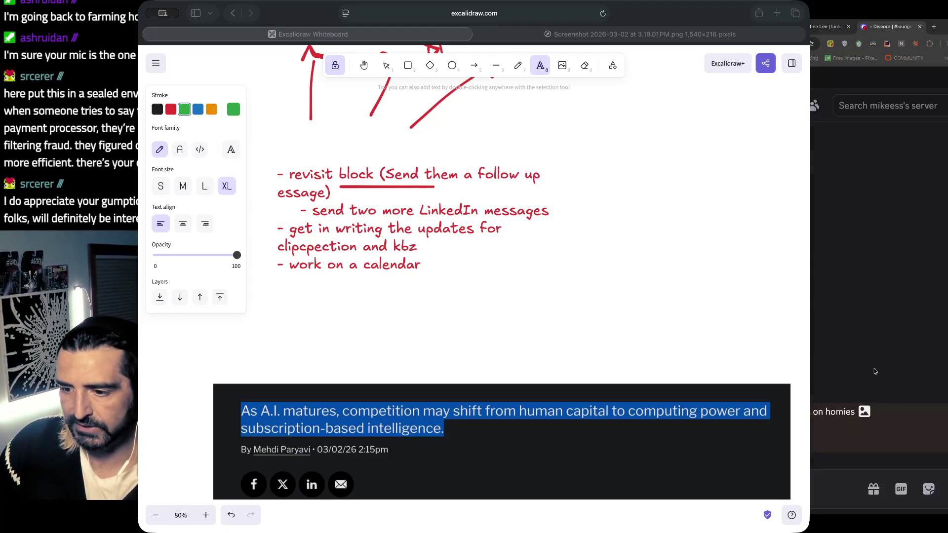
{"action": "left_click", "coordinate": [282, 319]}
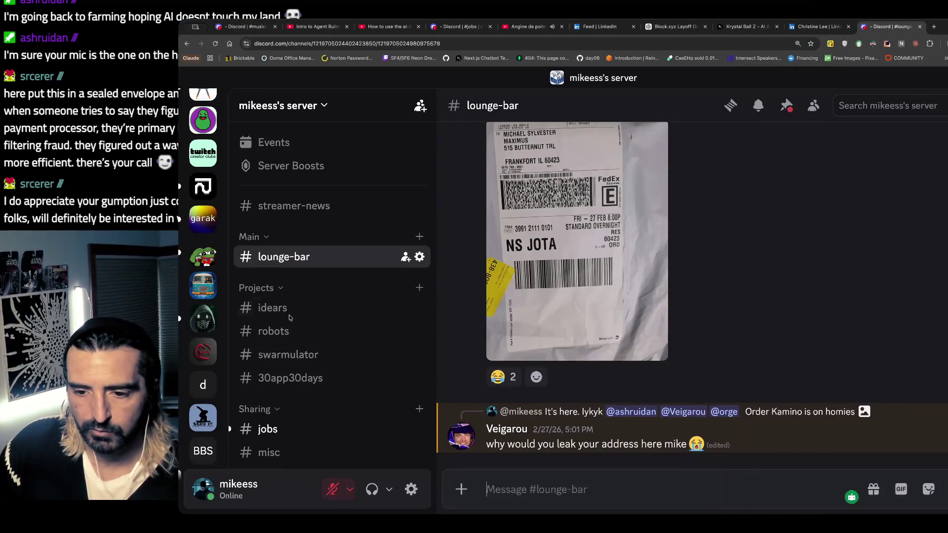
- In streamer-news, select the earlier post and article embed about Block's layoffs
{"action": "left_click", "coordinate": [319, 208]}
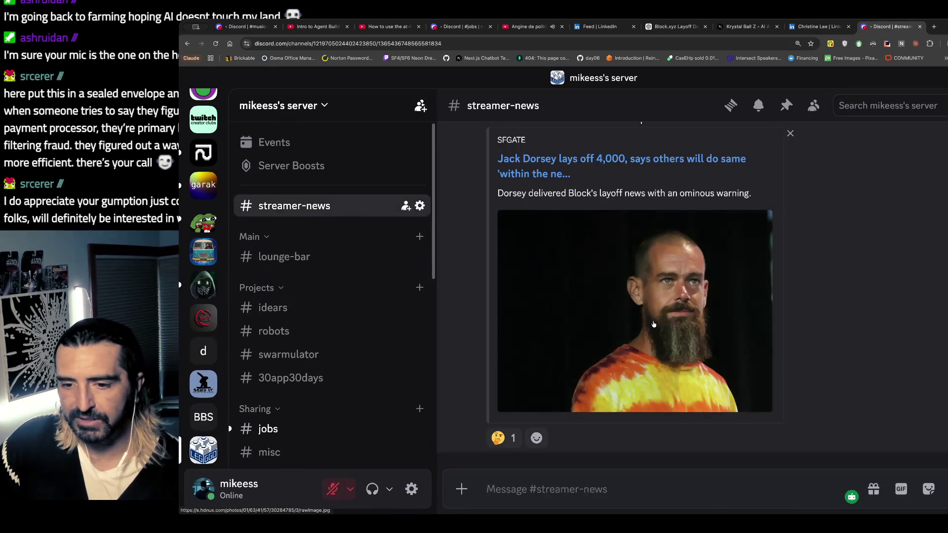
{"action": "scroll", "coordinate": [690, 322], "scroll_direction": "up", "scroll_amount": 3}
{"action": "left_click_drag", "start_coordinate": [587, 241], "coordinate": [566, 350]}
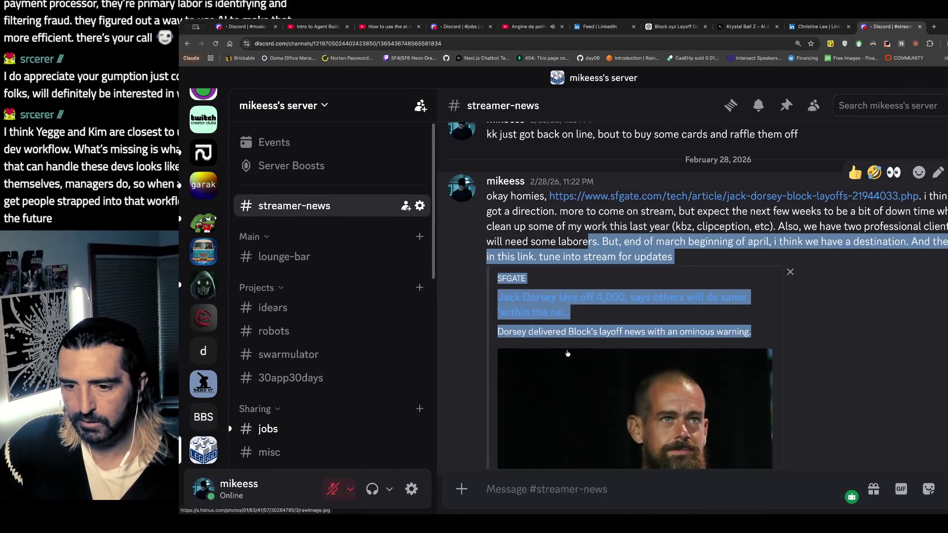
{"action": "scroll", "coordinate": [568, 353], "scroll_direction": "down", "scroll_amount": 1}
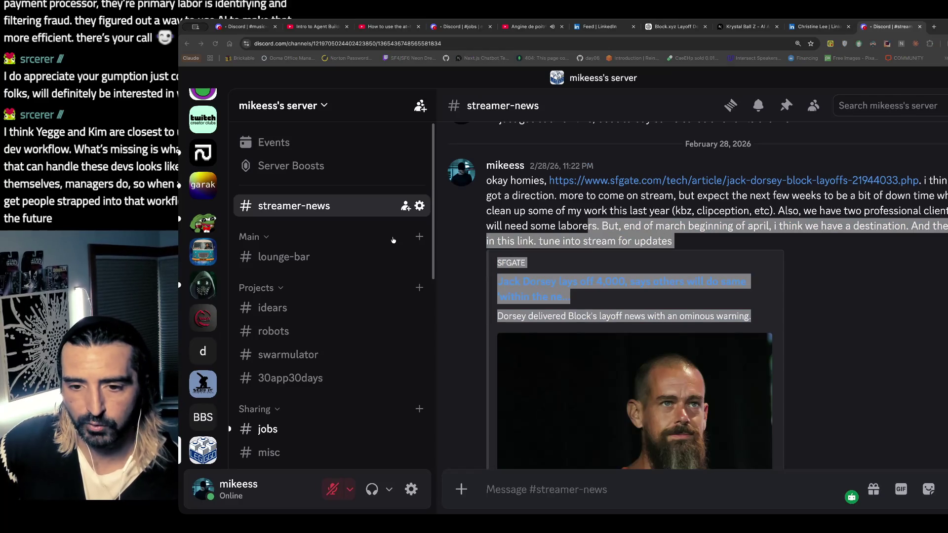
{"action": "left_click", "coordinate": [441, 136]}
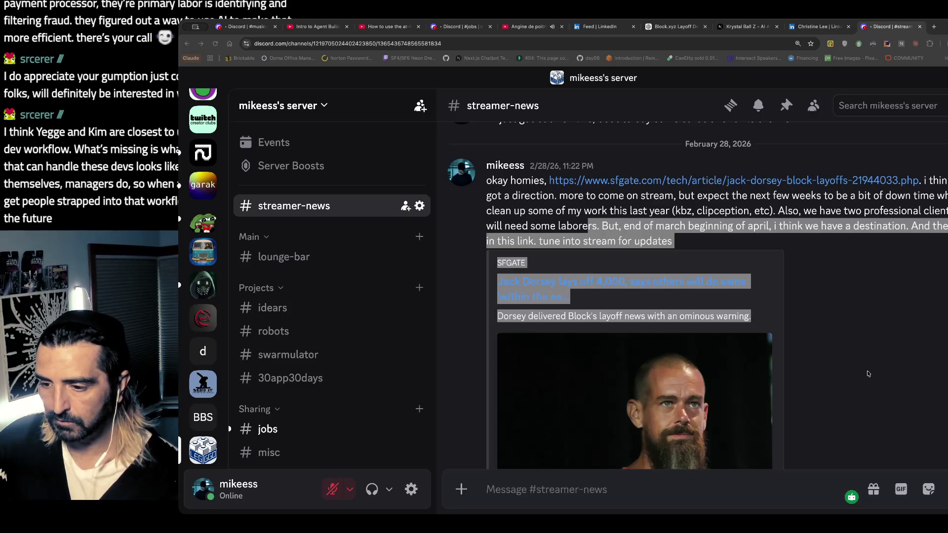
{"action": "key", "text": "super+Tab"}
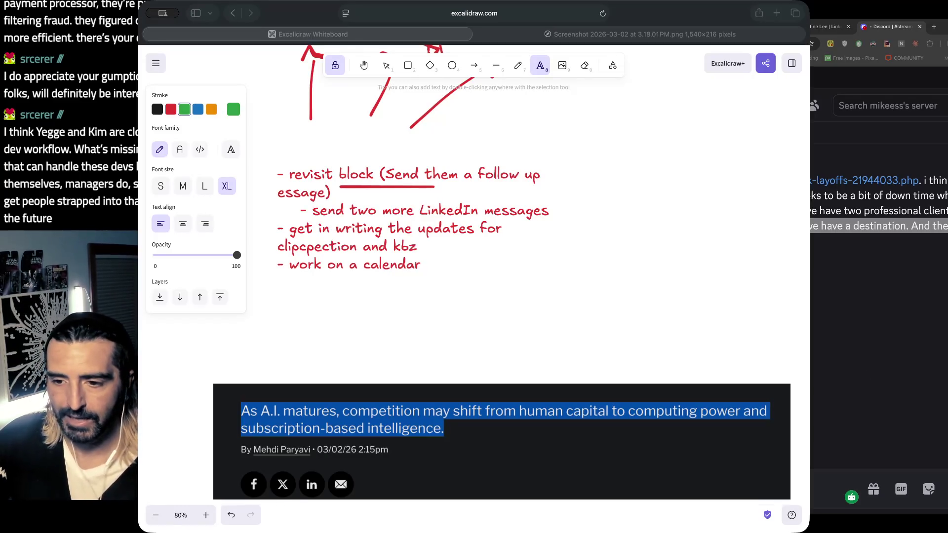
- Move between the whiteboard and Discord windows, then hide the whiteboard to reveal YouTube
{"action": "left_click", "coordinate": [726, 304]}
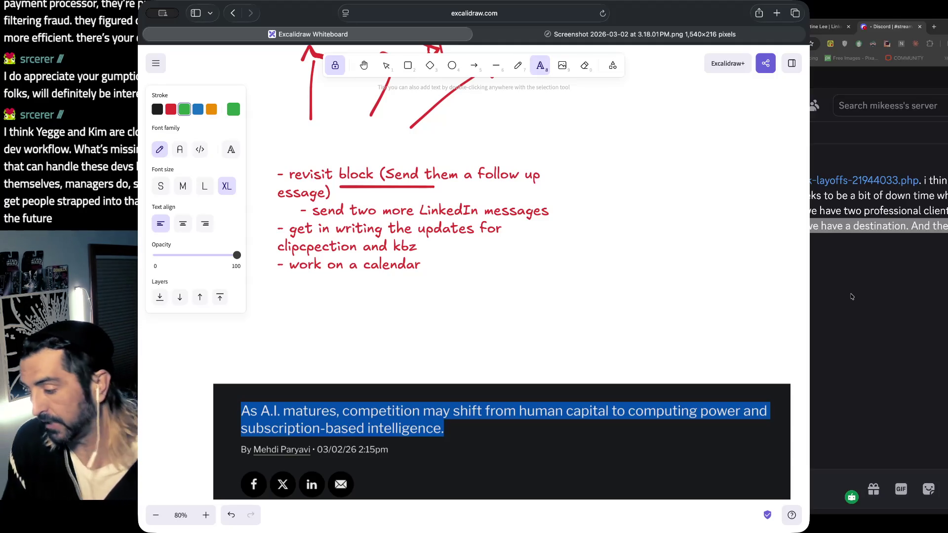
{"action": "left_click", "coordinate": [852, 296]}
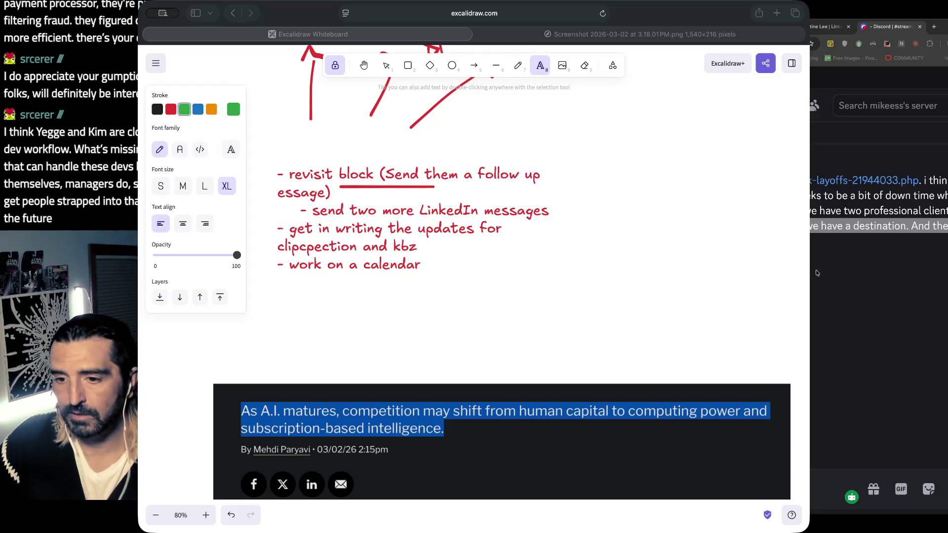
{"action": "key", "text": "ctrl+alt+Right"}
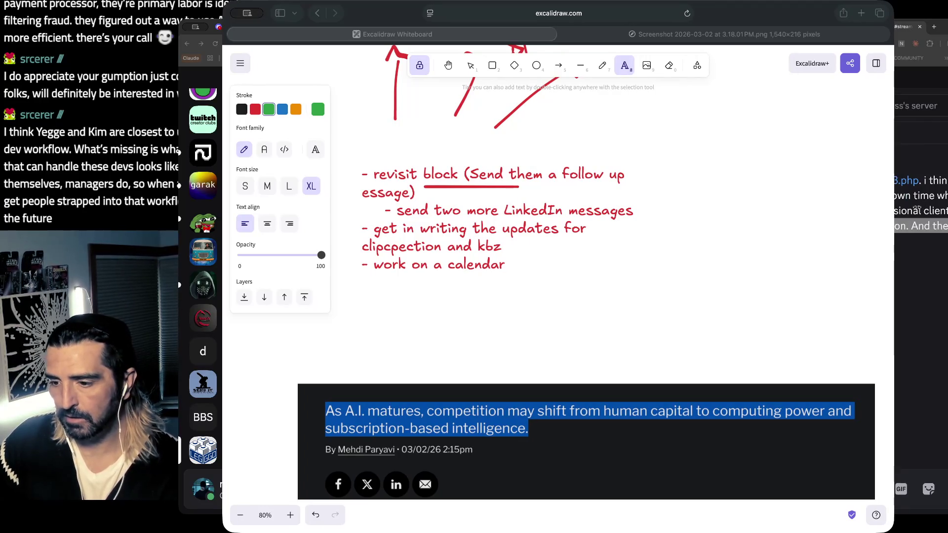
{"action": "left_click", "coordinate": [704, 75]}
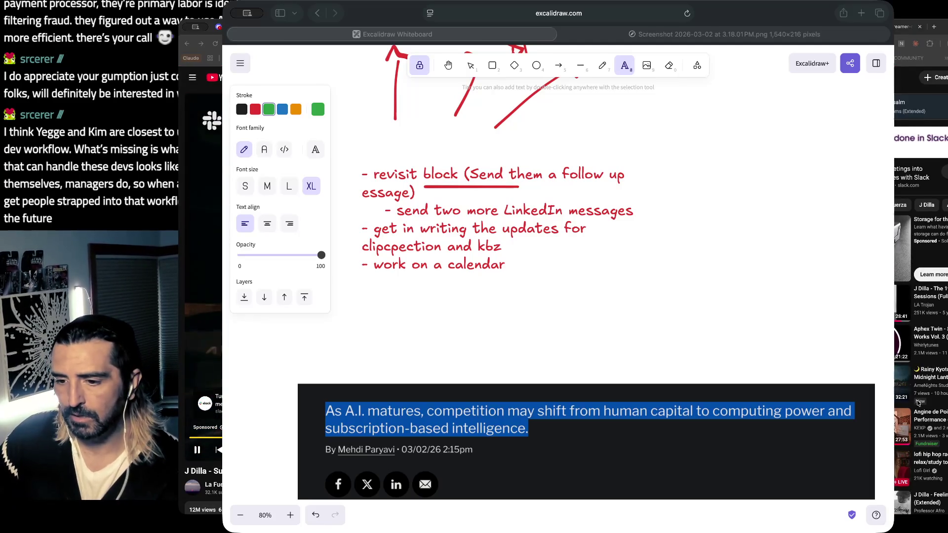
{"action": "key", "text": "super+Tab"}
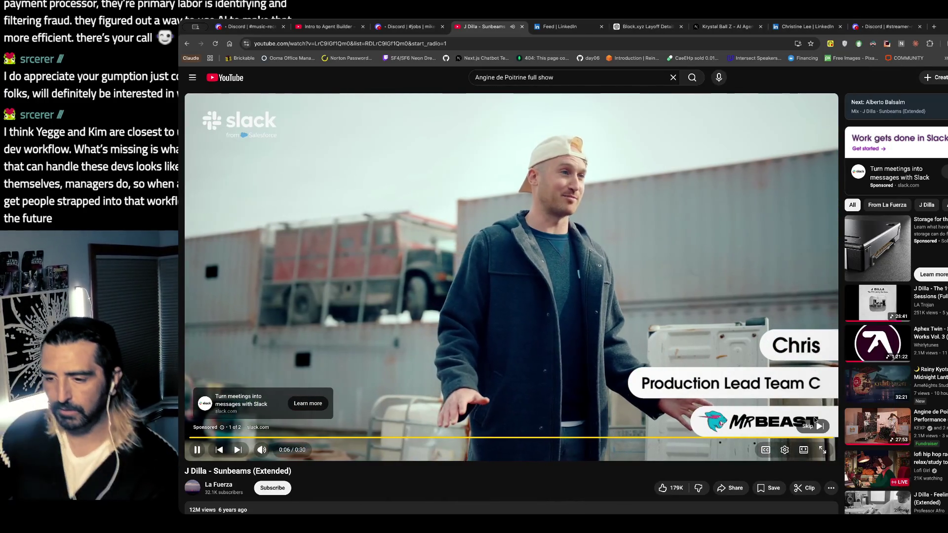
- Skip the Slack ad so J Dilla's 'Sunbeams (Extended)' plays, and open a new tab
{"action": "left_click", "coordinate": [810, 427]}
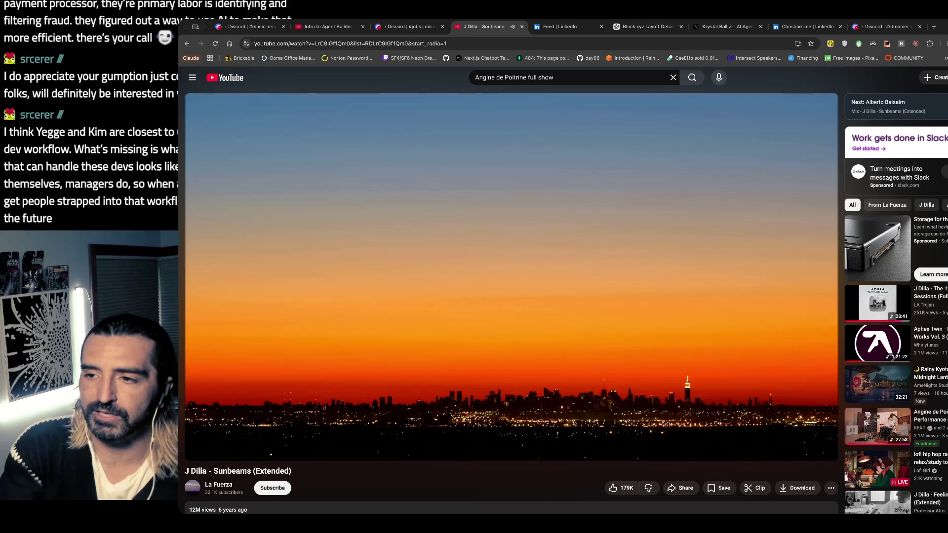
{"action": "key", "text": "super+t"}
- Search Google Images for 'phantasy online' and preview a Phantasy Star Online image
{"action": "type", "text": "phantasy "}
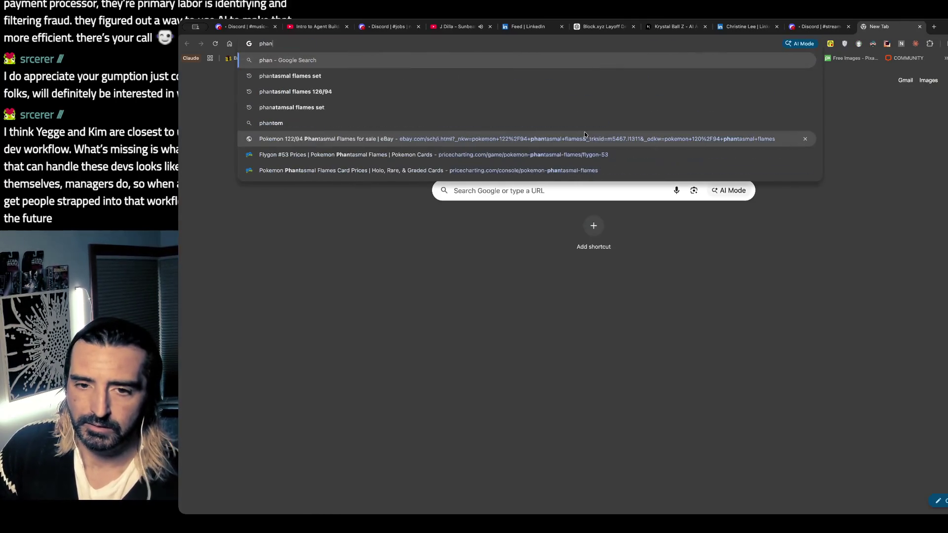
{"action": "type", "text": "online"}
{"action": "key", "text": "Return"}
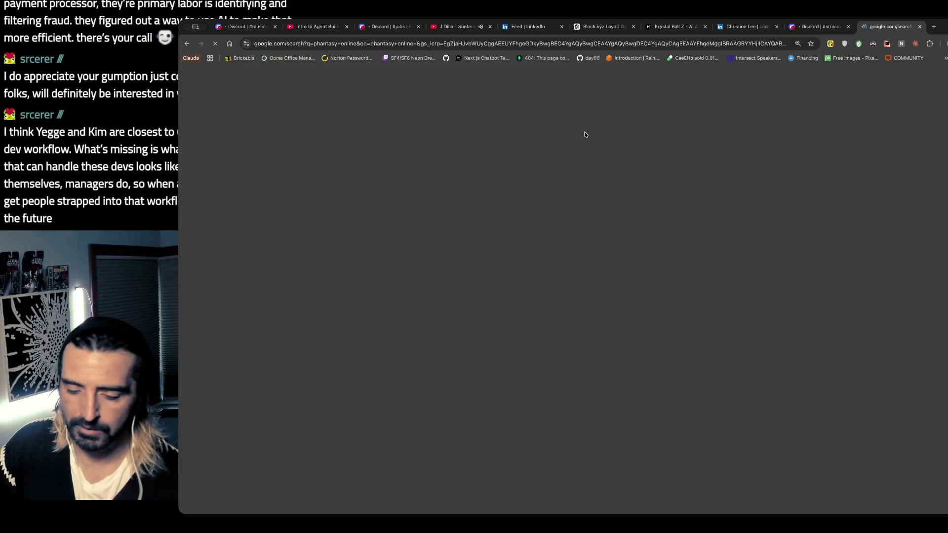
{"action": "left_click", "coordinate": [361, 157]}
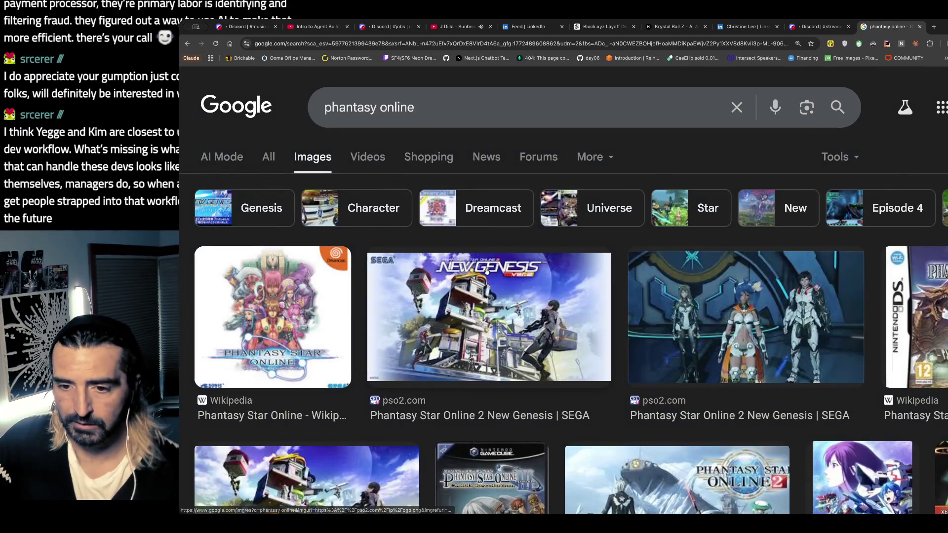
{"action": "scroll", "coordinate": [498, 280], "scroll_direction": "down", "scroll_amount": 3}
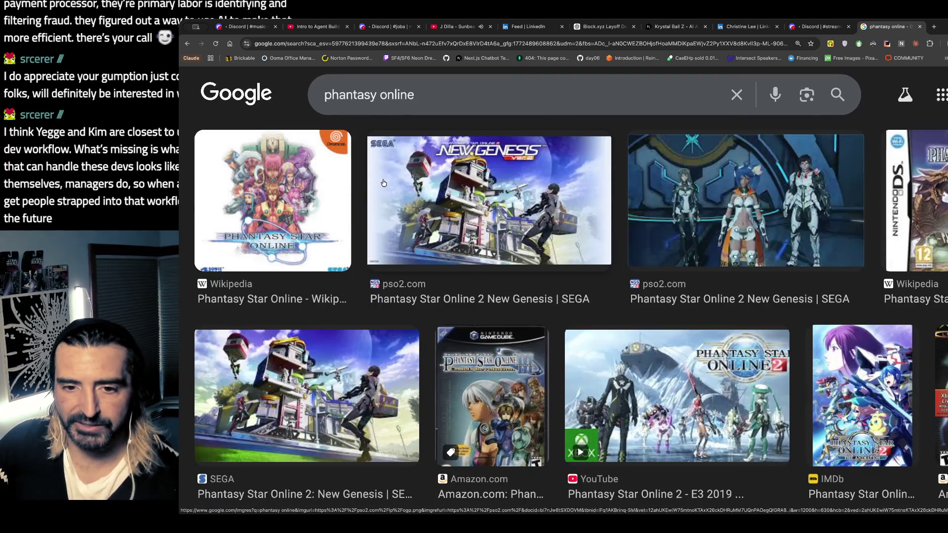
{"action": "left_click", "coordinate": [277, 198]}
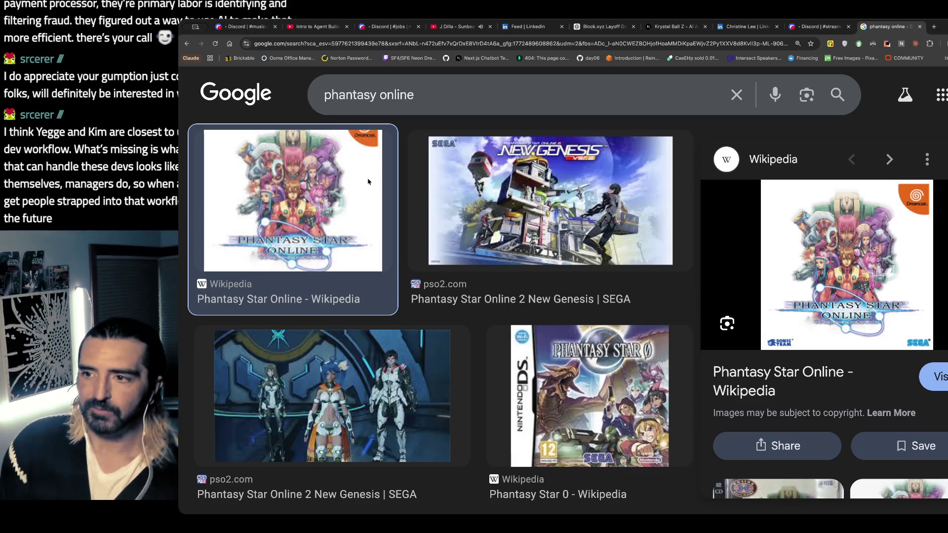
- Search images for 'phantasy star sega mega drive' and open the eBay Phantasy Star listing
{"action": "key", "text": "ctrl+l"}
{"action": "type", "text": "phantas"}
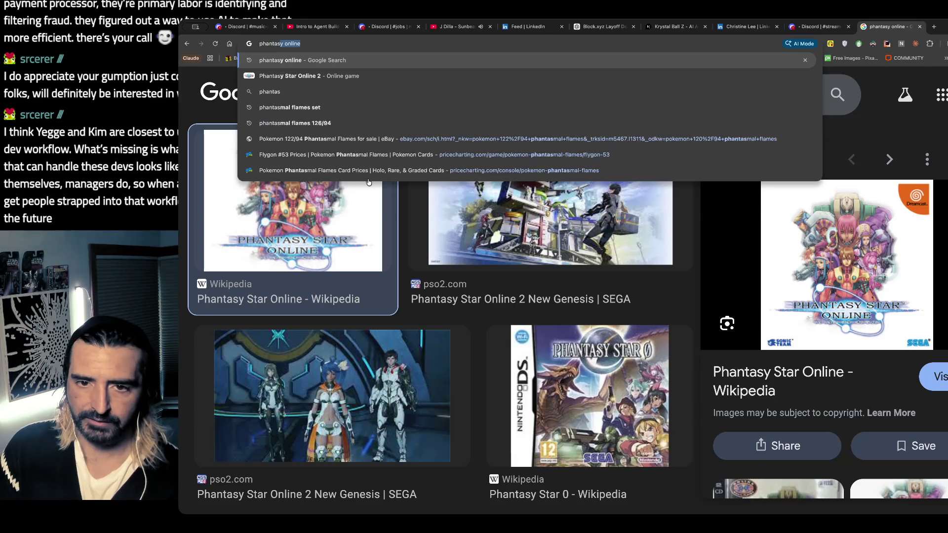
{"action": "type", "text": "y star sega mega driv"}
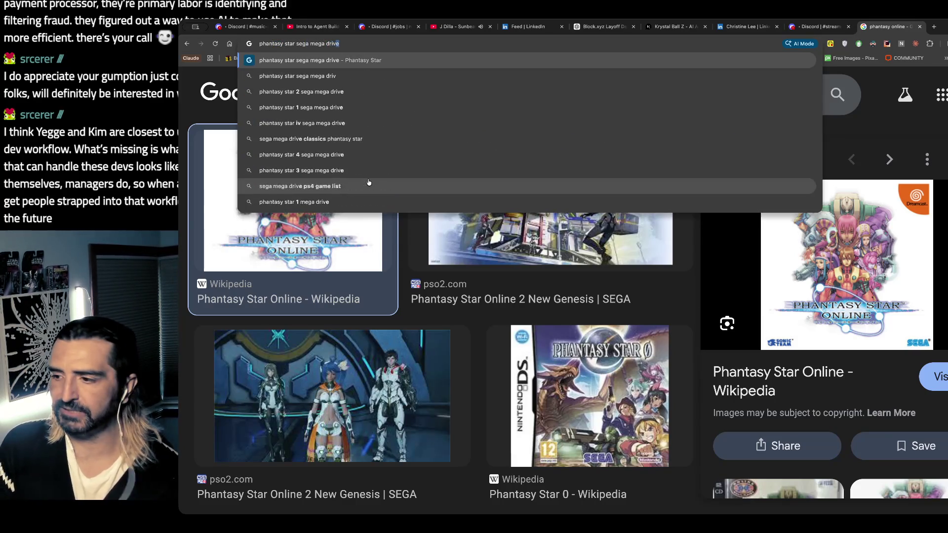
{"action": "left_click", "coordinate": [368, 185]}
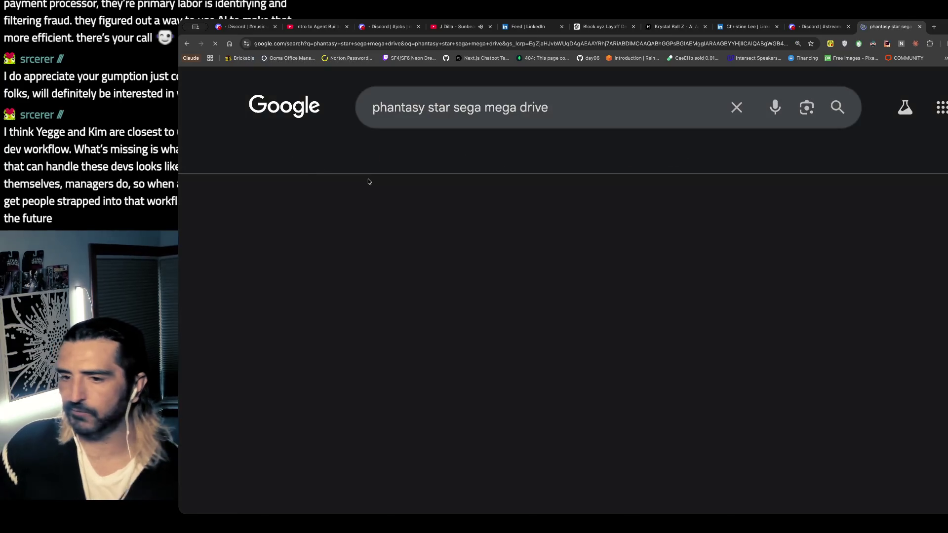
{"action": "left_click", "coordinate": [356, 156]}
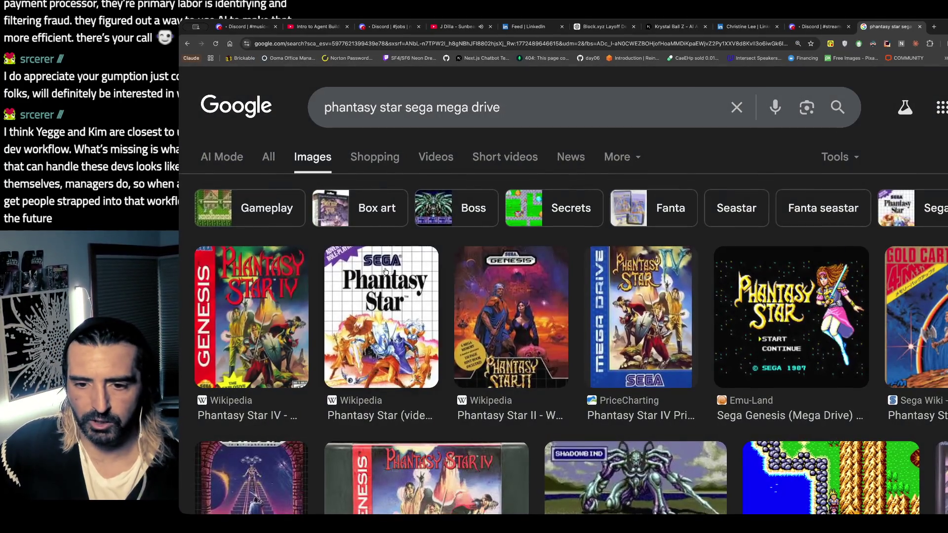
{"action": "left_click", "coordinate": [444, 306]}
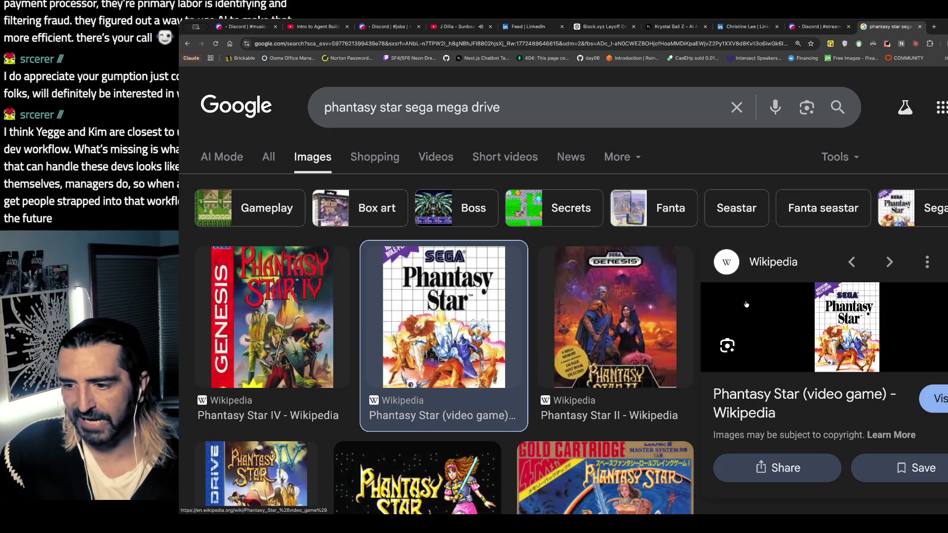
{"action": "scroll", "coordinate": [790, 336], "scroll_direction": "down", "scroll_amount": 4}
{"action": "scroll", "coordinate": [777, 376], "scroll_direction": "down", "scroll_amount": 2}
{"action": "scroll", "coordinate": [785, 390], "scroll_direction": "up", "scroll_amount": 5}
{"action": "left_click", "coordinate": [806, 415]}
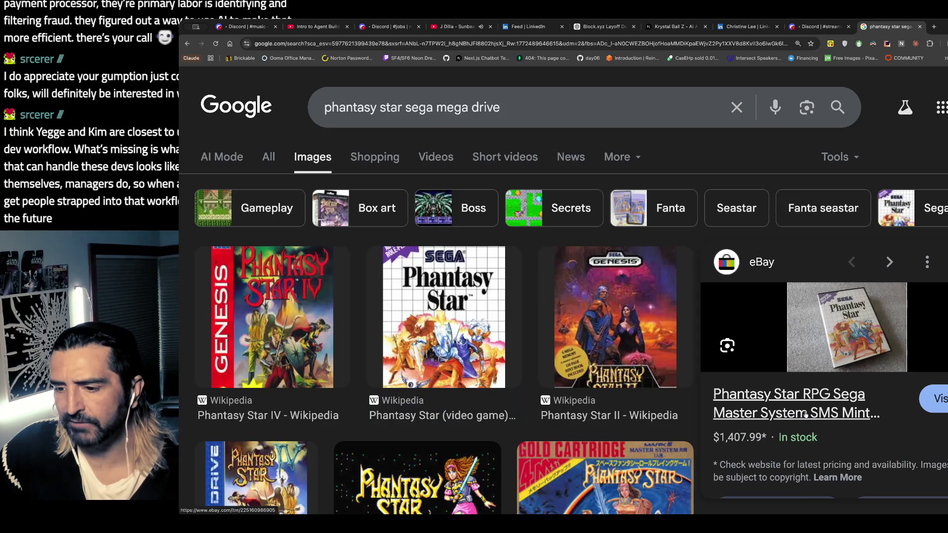
{"action": "left_click", "coordinate": [802, 410]}
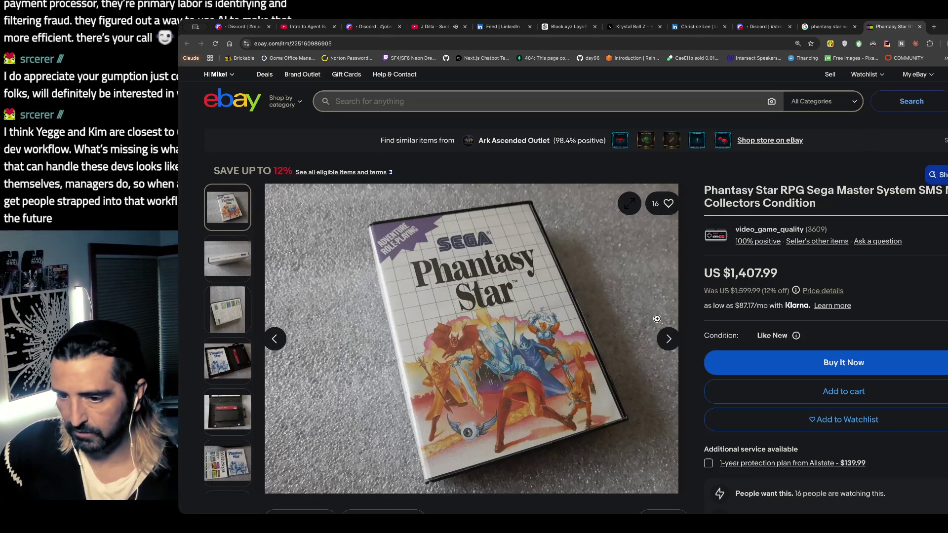
- Page through nine photos of the eBay Phantasy Star listing, then return to Excalidraw
{"action": "left_click", "coordinate": [669, 338]}
{"action": "left_click", "coordinate": [669, 338]}
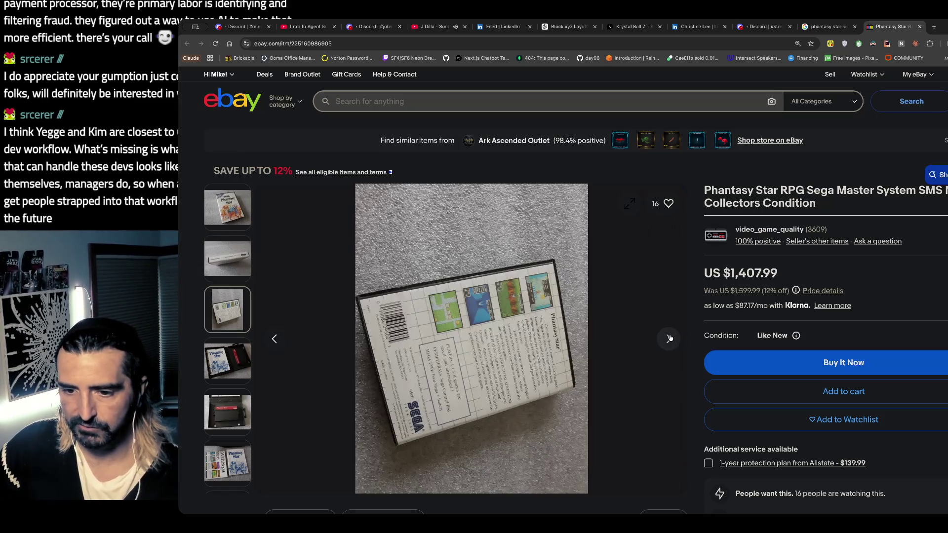
{"action": "left_click", "coordinate": [669, 338]}
{"action": "left_click", "coordinate": [670, 338]}
{"action": "left_click", "coordinate": [669, 338]}
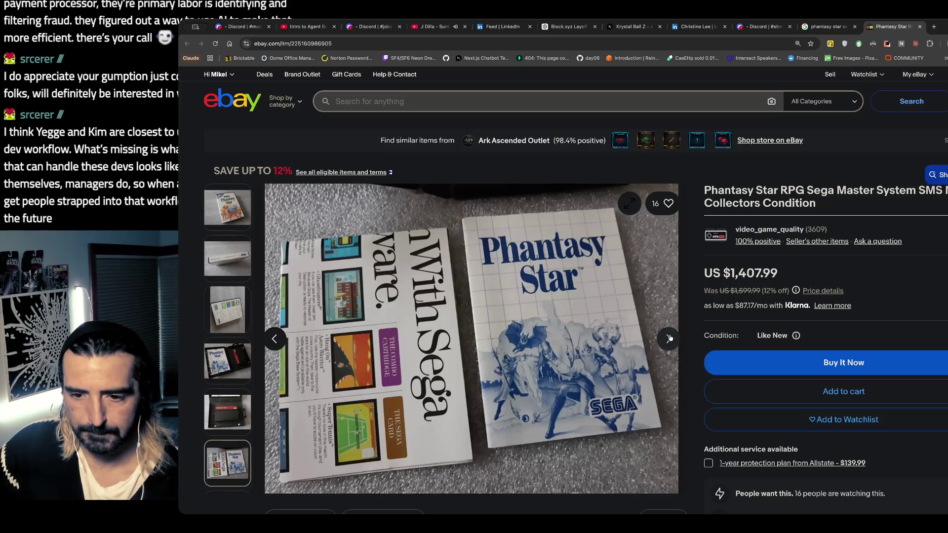
{"action": "left_click", "coordinate": [669, 338]}
{"action": "left_click", "coordinate": [669, 338]}
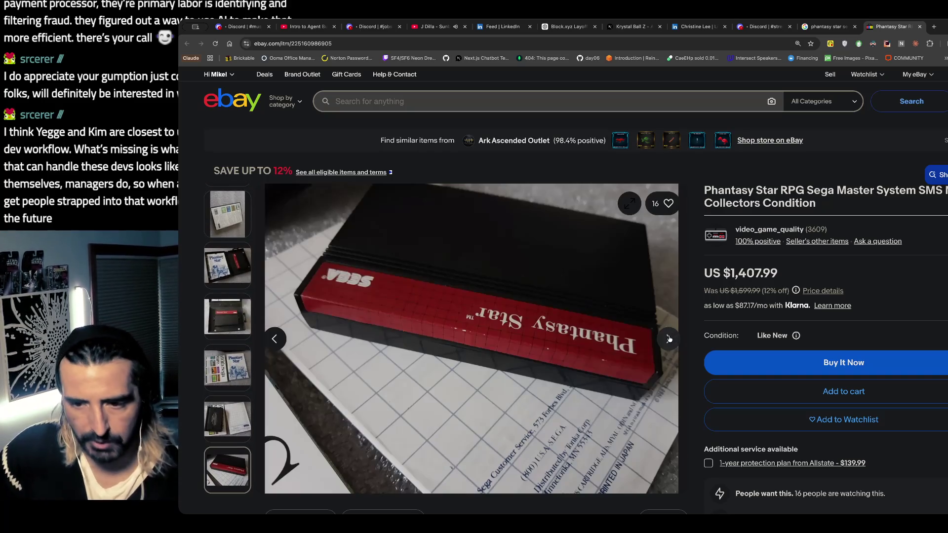
{"action": "left_click", "coordinate": [669, 339]}
{"action": "left_click", "coordinate": [669, 339]}
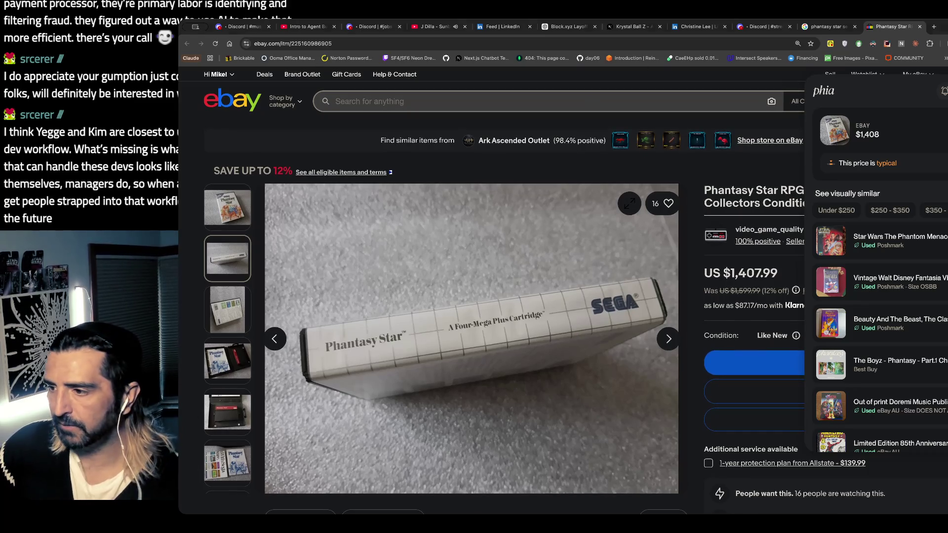
{"action": "key", "text": "super+Tab"}
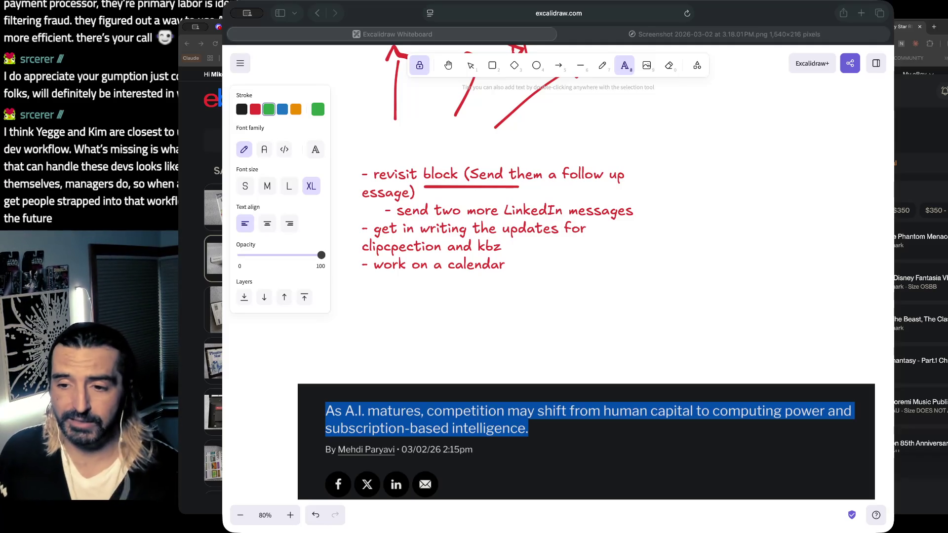
- Tick off the LinkedIn messages and follow-up items on the to-do list with freehand strokes
{"action": "left_click", "coordinate": [459, 266]}
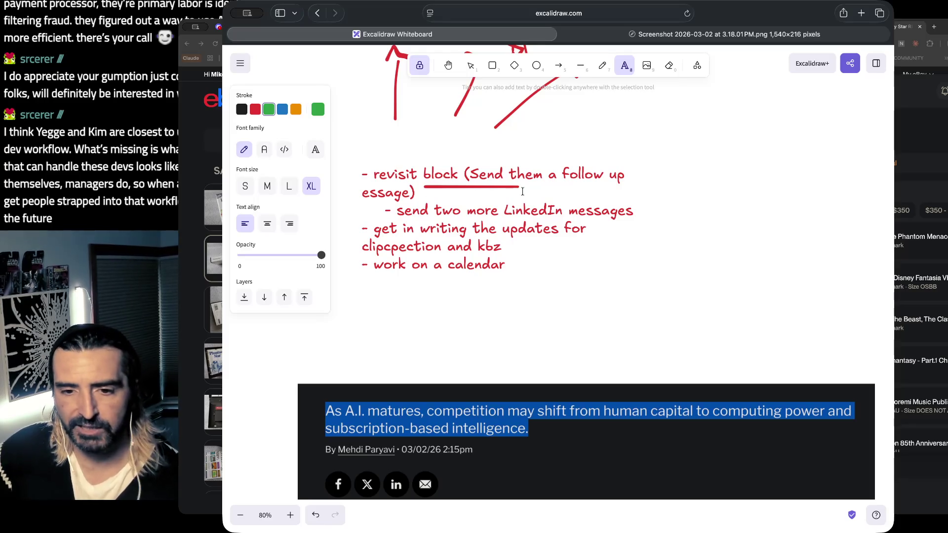
{"action": "left_click", "coordinate": [594, 223]}
{"action": "left_click", "coordinate": [601, 68]}
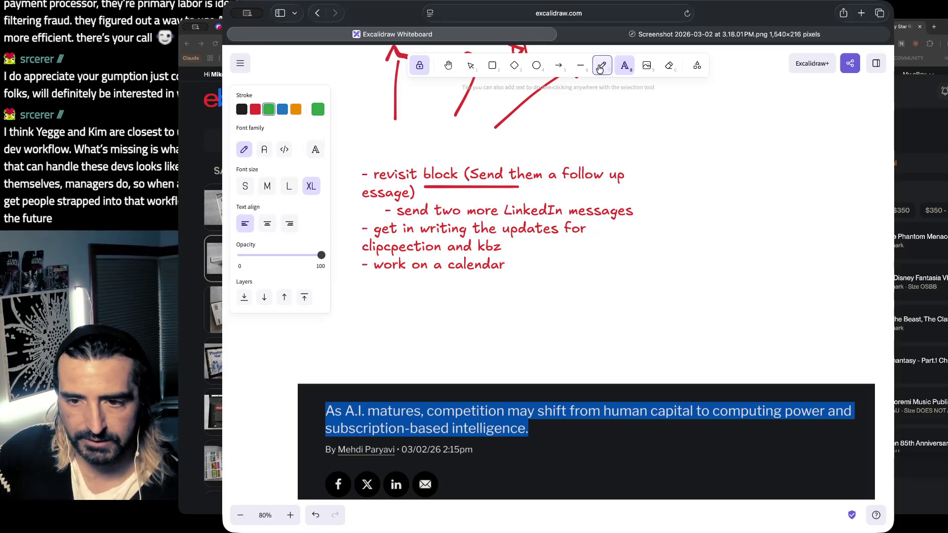
{"action": "left_click_drag", "start_coordinate": [615, 203], "coordinate": [646, 193]}
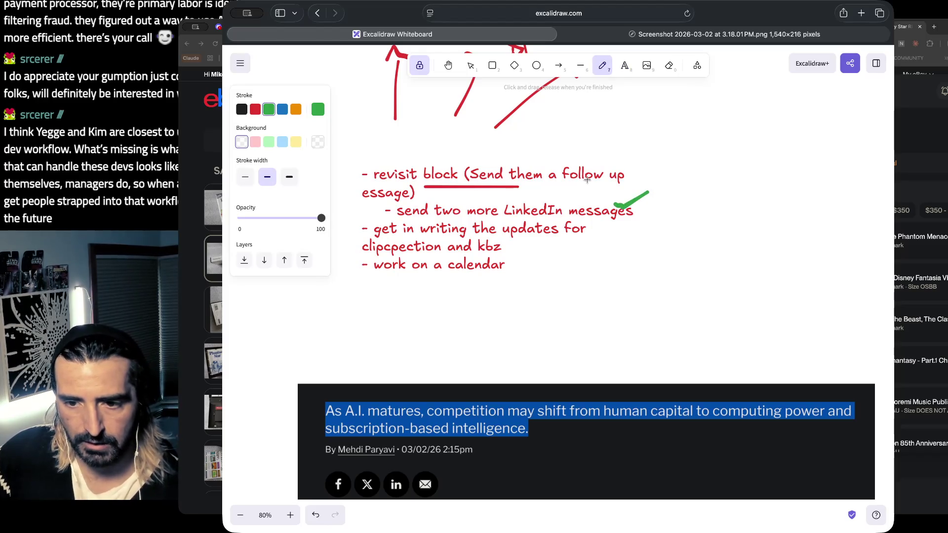
{"action": "left_click_drag", "start_coordinate": [563, 179], "coordinate": [601, 159]}
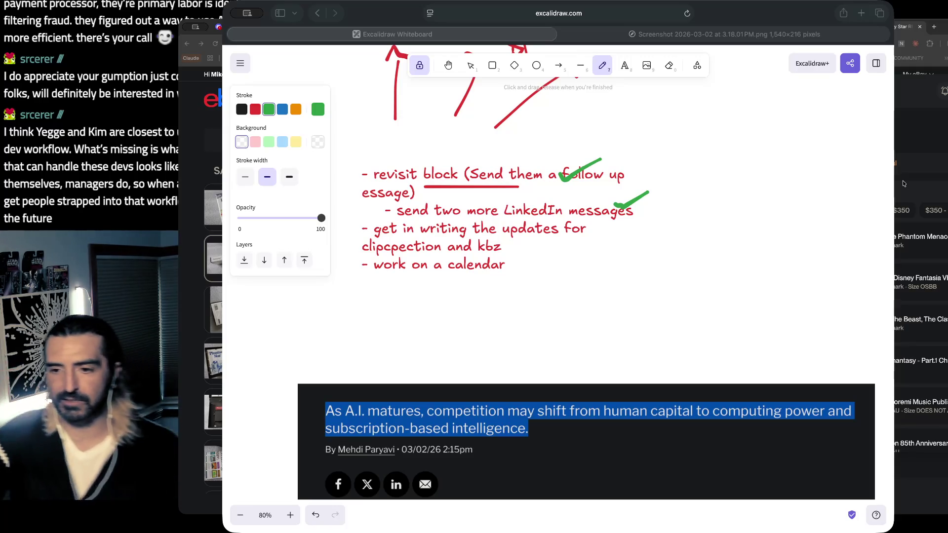
{"action": "scroll", "coordinate": [646, 341], "scroll_direction": "down", "scroll_amount": 15}
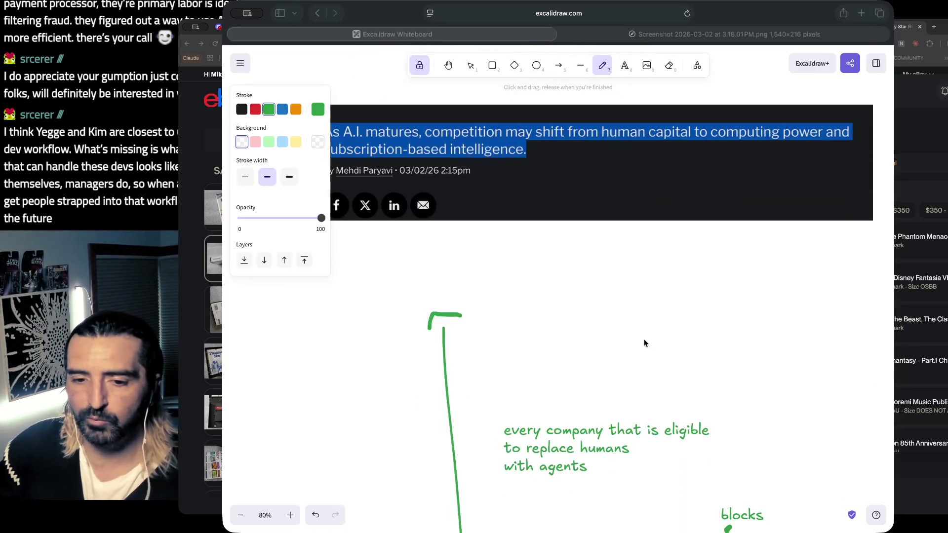
{"action": "scroll", "coordinate": [576, 299], "scroll_direction": "down", "scroll_amount": 5}
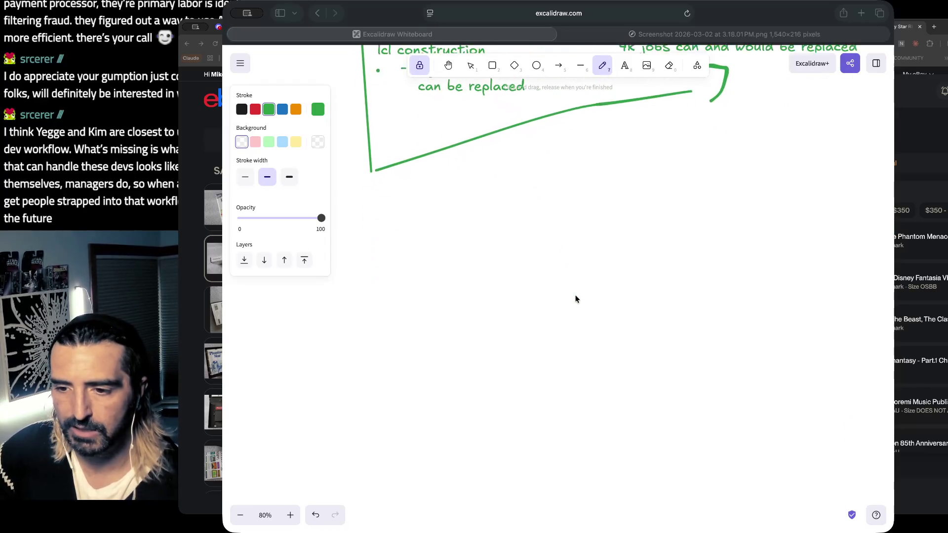
- Start a green text note reading 'cl' below the graph sketch, then switch to eBay
{"action": "left_click", "coordinate": [625, 65]}
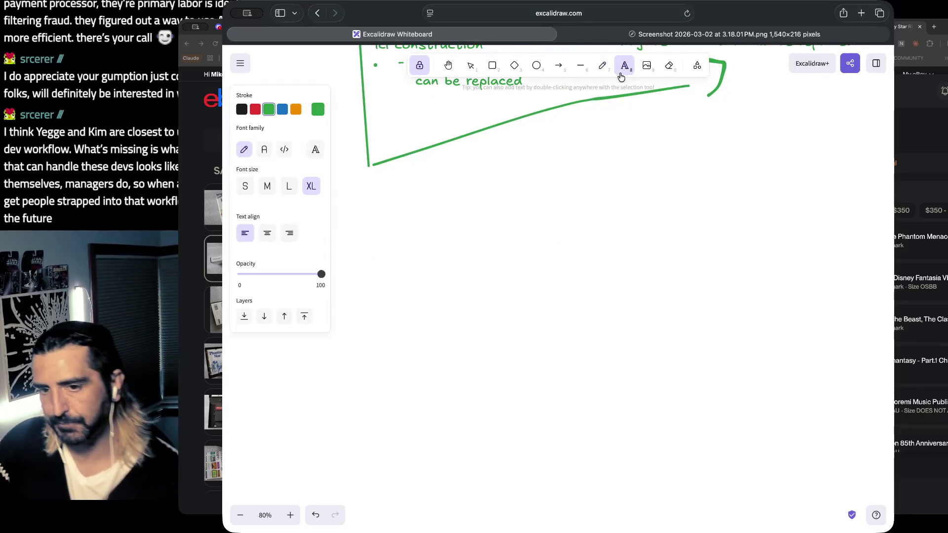
{"action": "left_click", "coordinate": [589, 211]}
{"action": "type", "text": "my"}
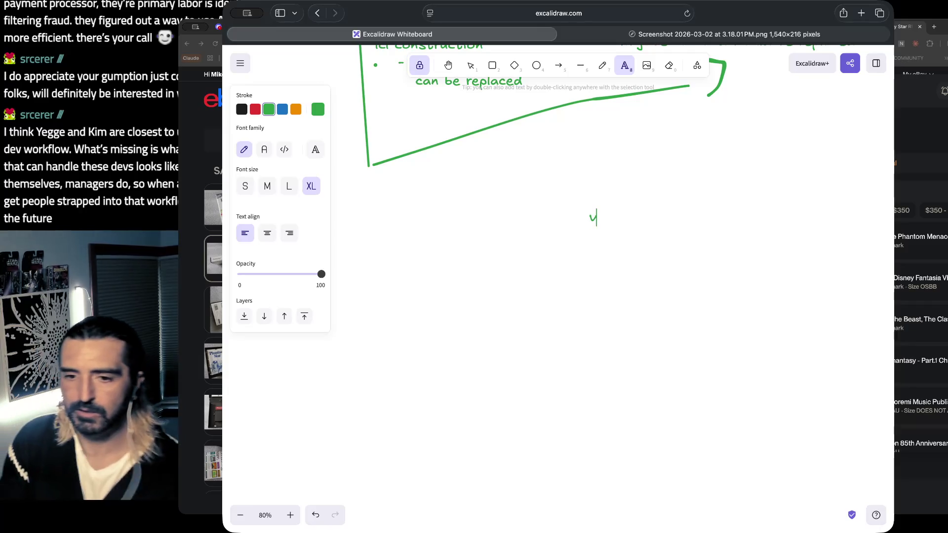
{"action": "key", "text": "BackSpace"}
{"action": "key", "text": "BackSpace"}
{"action": "type", "text": "cl"}
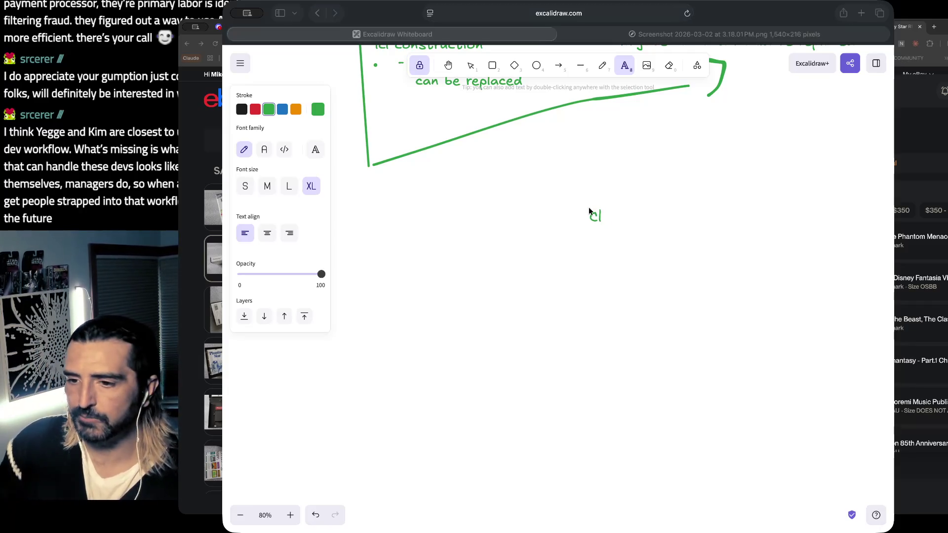
{"action": "key", "text": "super+Tab"}
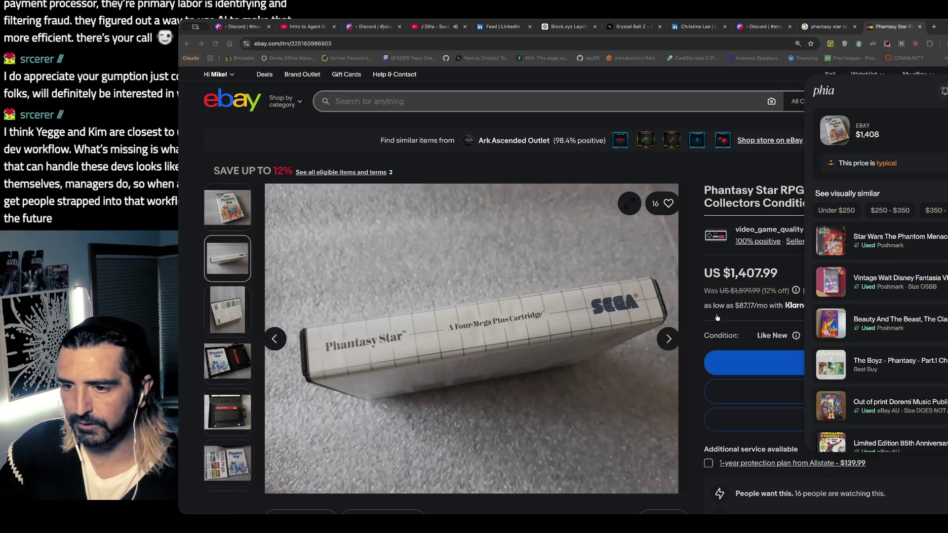
- Load clipception.xyz in a new Chrome tab by typing 'clip', then return to Excalidraw
{"action": "key", "text": "ctrl+t"}
{"action": "type", "text": "clipception.xyz"}
{"action": "key", "text": "Return"}
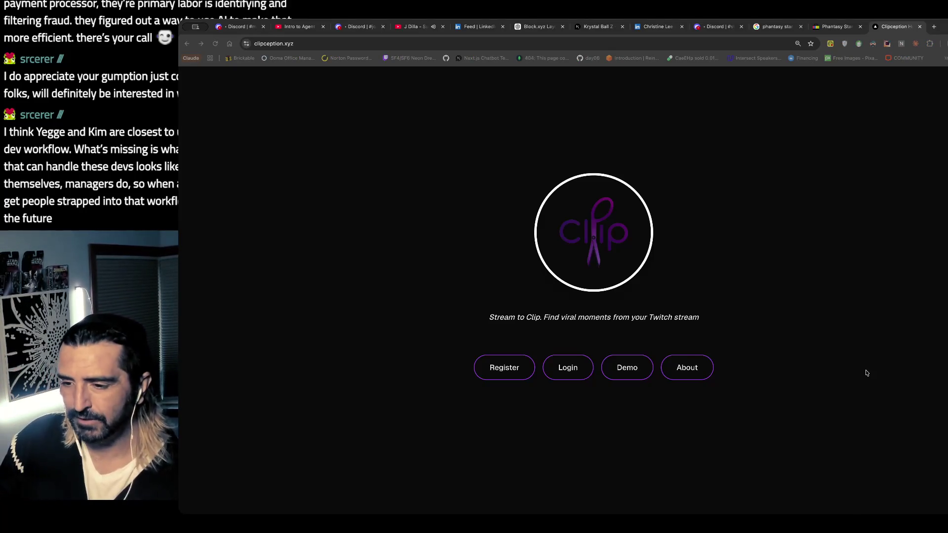
{"action": "key", "text": "super+Tab"}
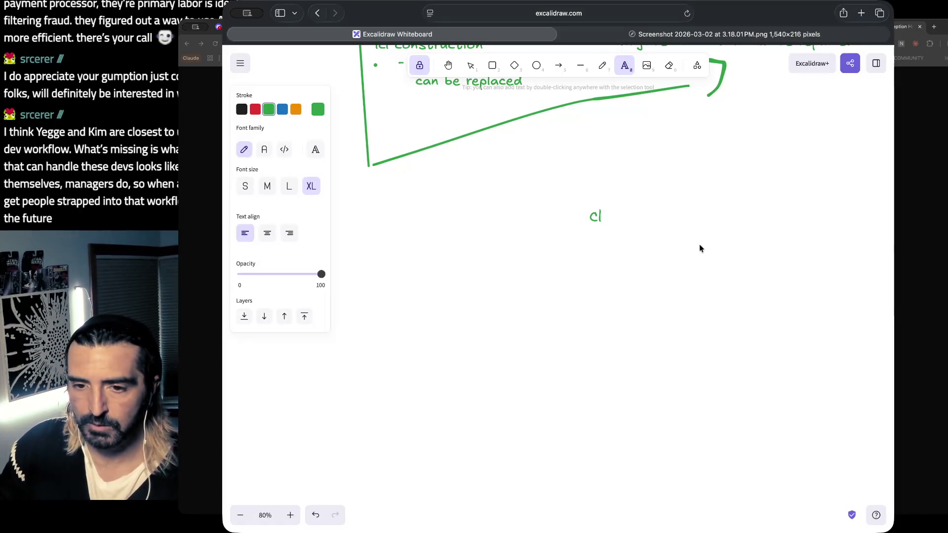
- Reopen the green note and title it 'Clipcpetoin updates'
{"action": "left_click", "coordinate": [620, 212]}
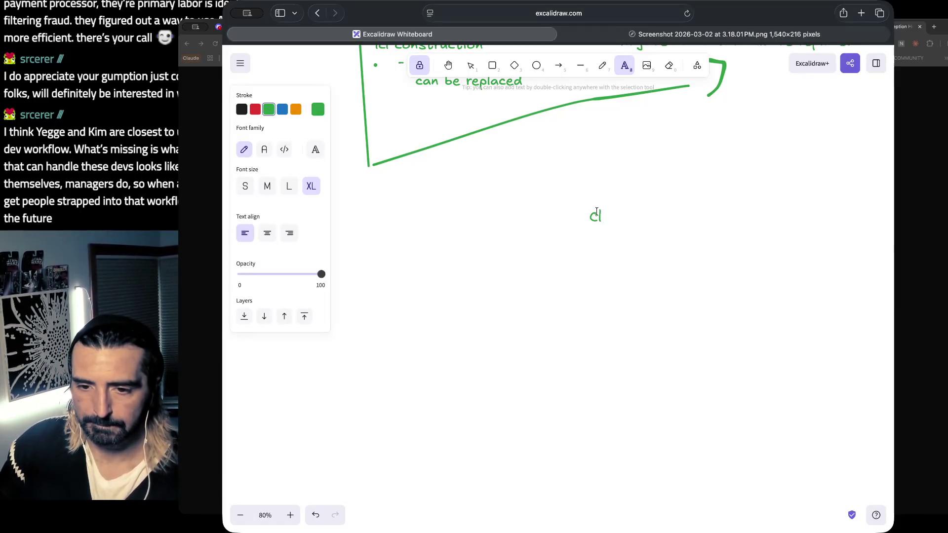
{"action": "double_click", "coordinate": [596, 212]}
{"action": "type", "text": "Clipcpetoin i"}
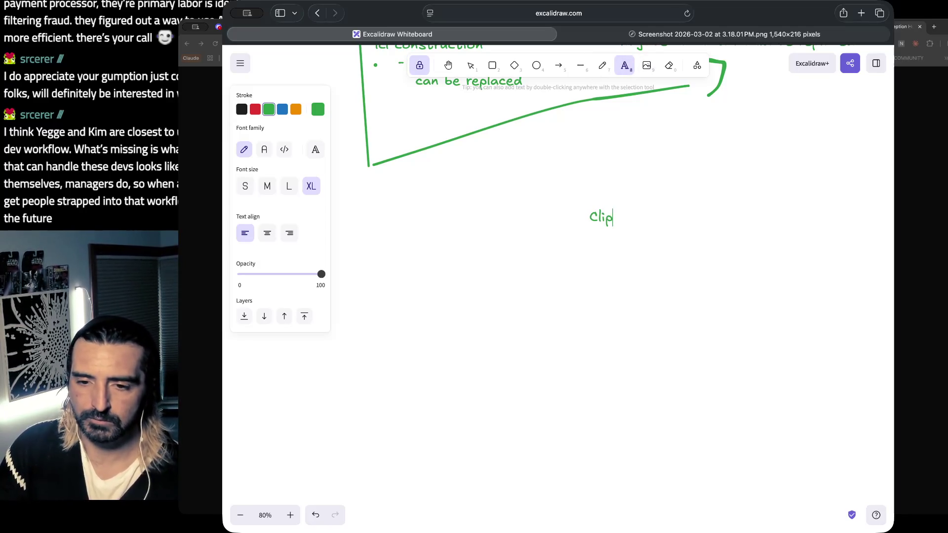
{"action": "key", "text": "BackSpace"}
{"action": "type", "text": "updates"}
{"action": "key", "text": "Return"}
- Add the first bullet about moving clipecption onto Fly.io micros
{"action": "type", "text": "- move t"}
{"action": "key", "text": "BackSpace"}
{"action": "type", "text": "clipecption "}
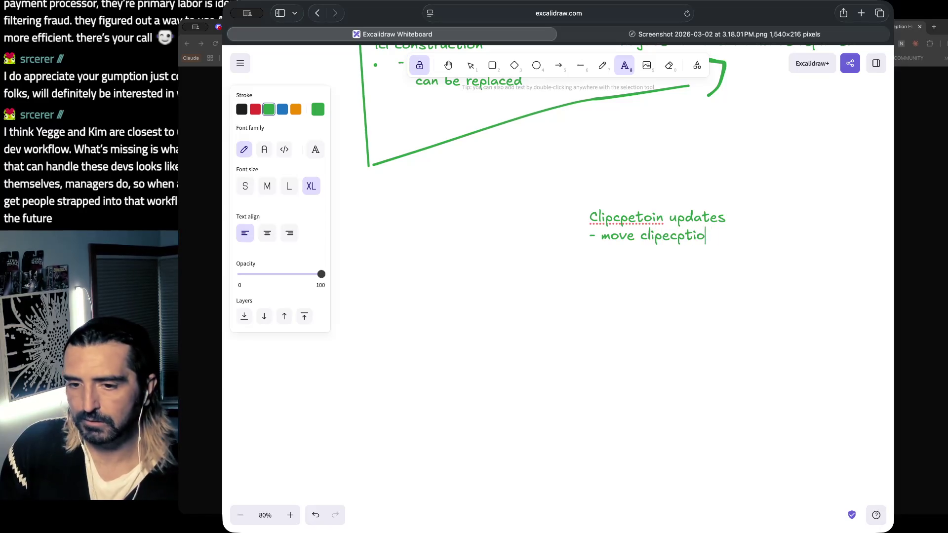
{"action": "type", "text": "unto a wi"}
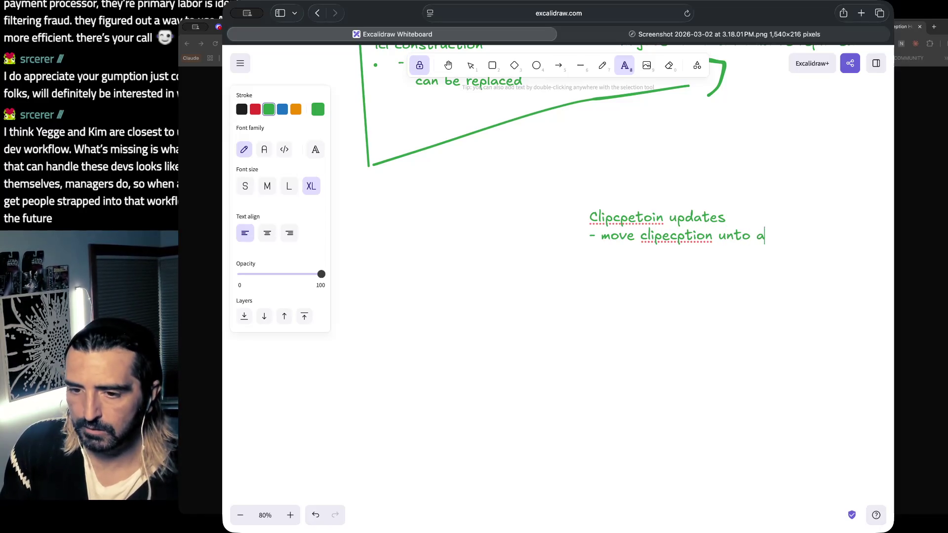
{"action": "key", "text": "BackSpace"}
{"action": "key", "text": "BackSpace"}
{"action": "type", "text": "Flyio"}
{"action": "key", "text": "BackSpace"}
{"action": "key", "text": "BackSpace"}
{"action": "type", "text": ".io n"}
{"action": "key", "text": "BackSpace"}
{"action": "type", "text": "microswevice"}
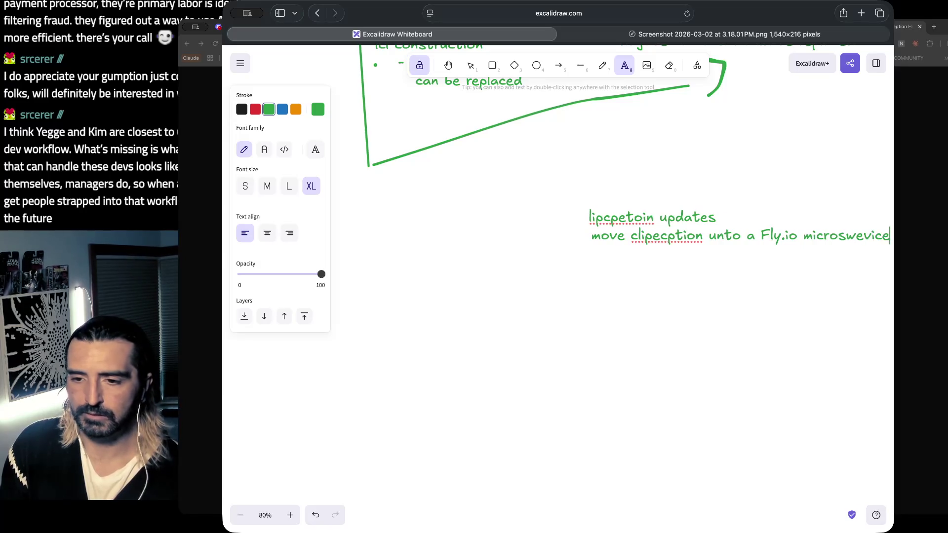
{"action": "key", "text": "BackSpace"}
{"action": "key", "text": "BackSpace"}
{"action": "key", "text": "BackSpace"}
- Add a bullet: how does clipection fit into a larger team focused on managing my social media efforts
{"action": "type", "text": "-"}
{"action": "scroll", "coordinate": [558, 286], "scroll_direction": "right", "scroll_amount": 5}
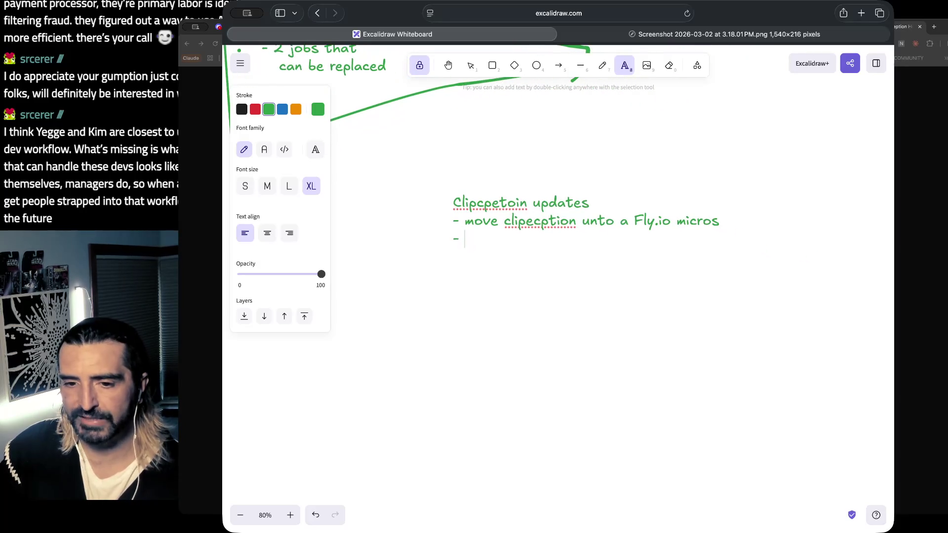
{"action": "type", "text": "how does clkip"}
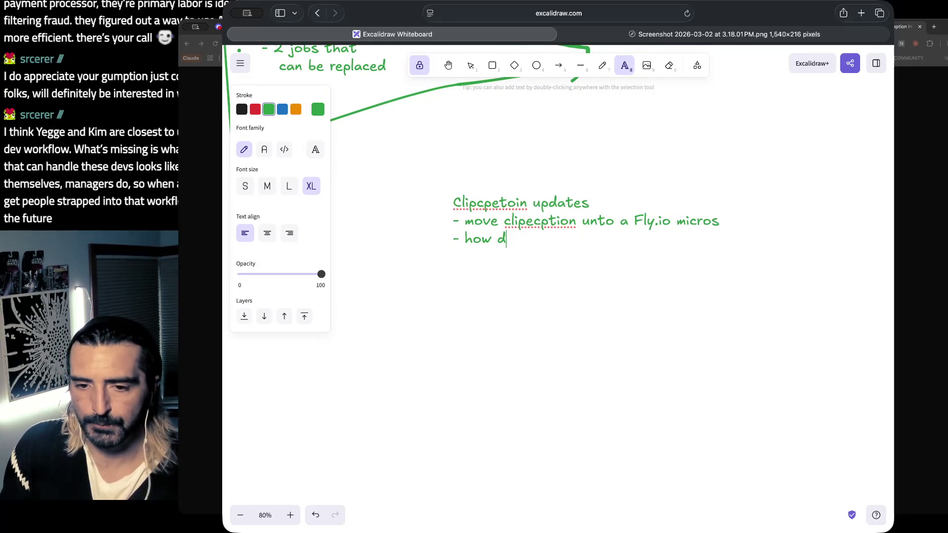
{"action": "key", "text": "BackSpace"}
{"action": "key", "text": "BackSpace"}
{"action": "key", "text": "BackSpace"}
{"action": "type", "text": "ipe"}
{"action": "key", "text": "BackSpace"}
{"action": "key", "text": "BackSpace"}
{"action": "key", "text": "BackSpace"}
{"action": "type", "text": "ipection fit into"}
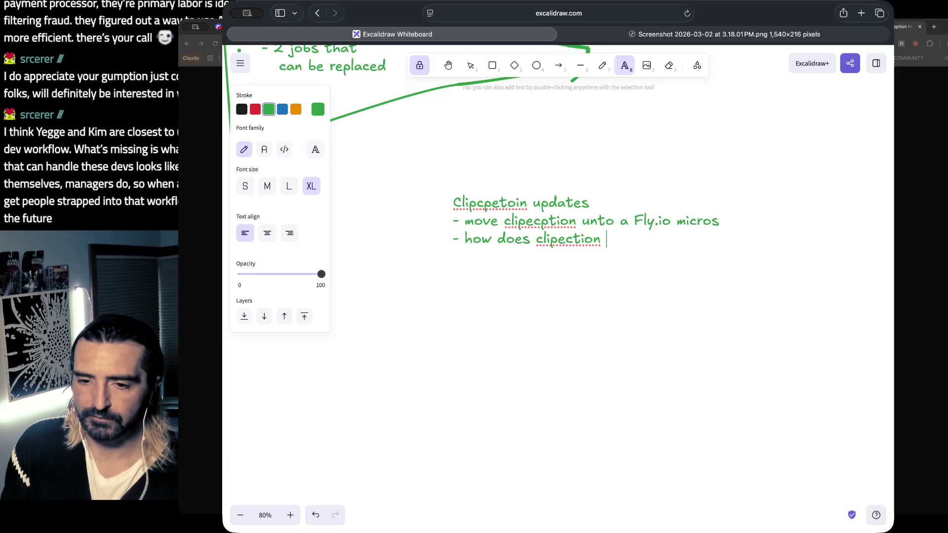
{"action": "type", "text": " a larger team of"}
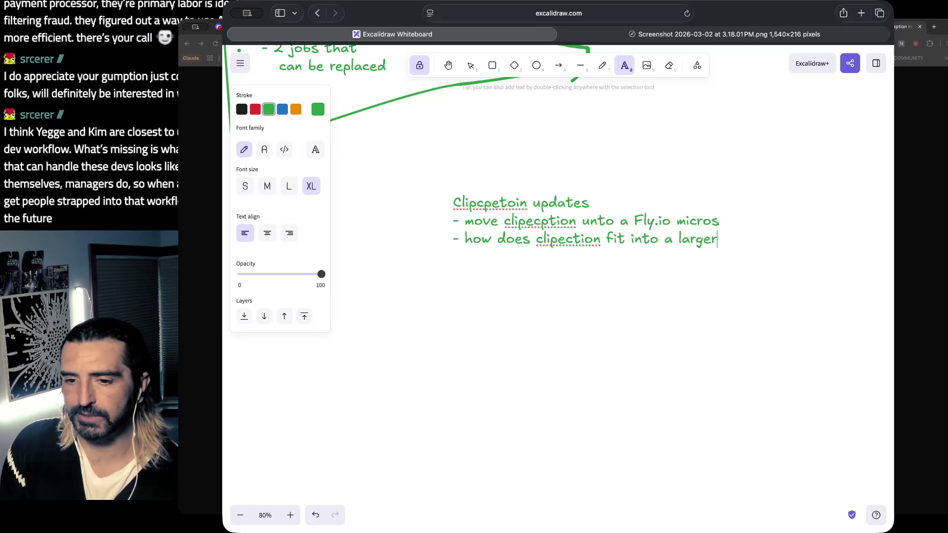
{"action": "key", "text": "BackSpace"}
{"action": "key", "text": "BackSpace"}
{"action": "key", "text": "BackSpace"}
{"action": "type", "text": "t"}
{"action": "key", "text": "BackSpace"}
{"action": "key", "text": "BackSpace"}
{"action": "key", "text": "BackSpace"}
{"action": "type", "text": "focused"}
{"action": "key", "text": "Return"}
{"action": "type", "text": "on managing my social"}
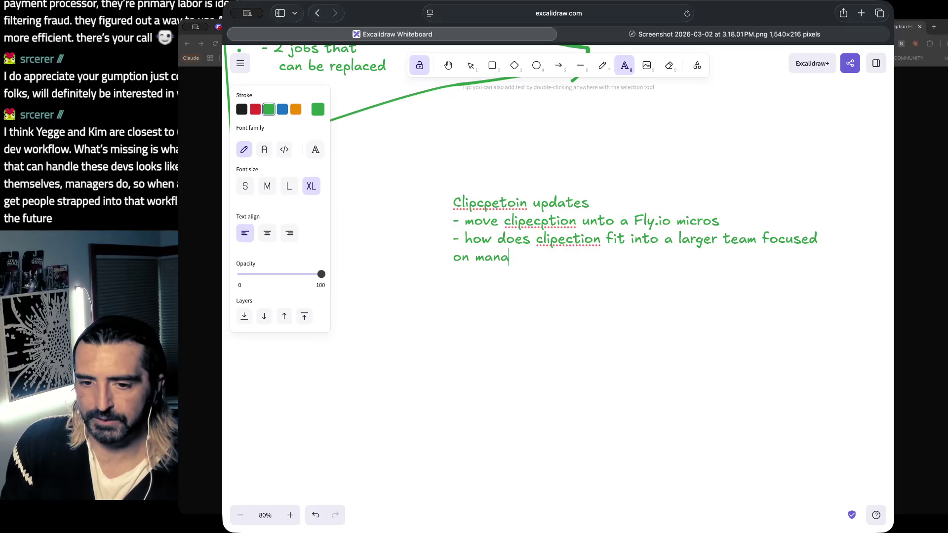
{"action": "type", "text": " media "}
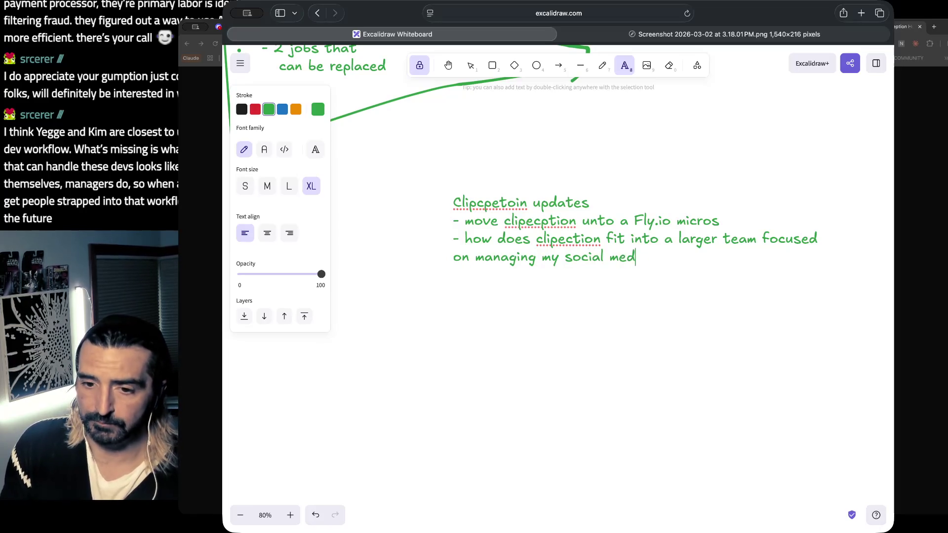
{"action": "type", "text": "efforts"}
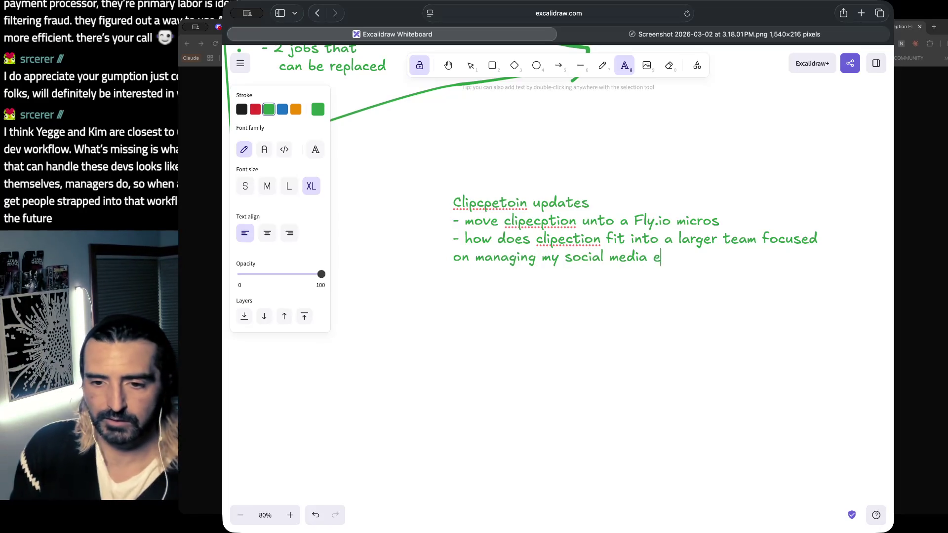
{"action": "key", "text": "Return"}
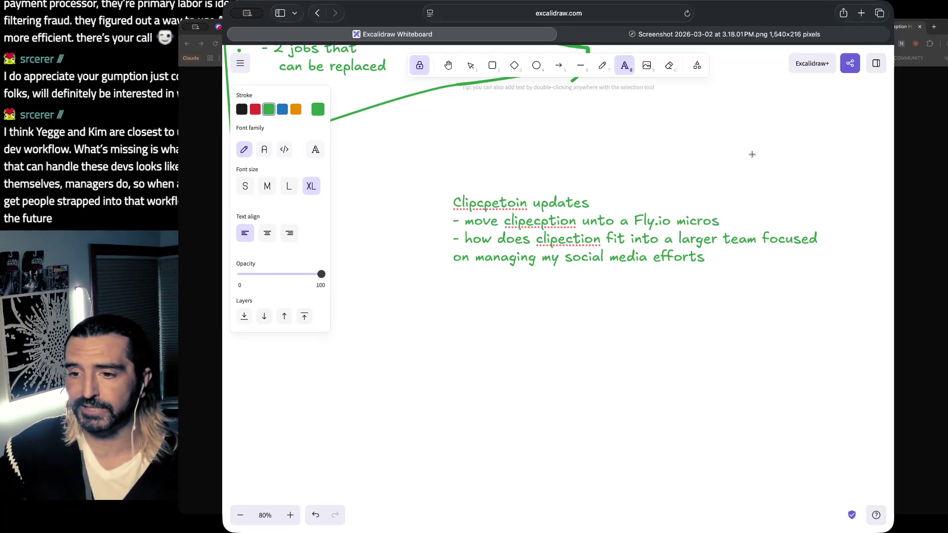
{"action": "key", "text": "super+Tab"}
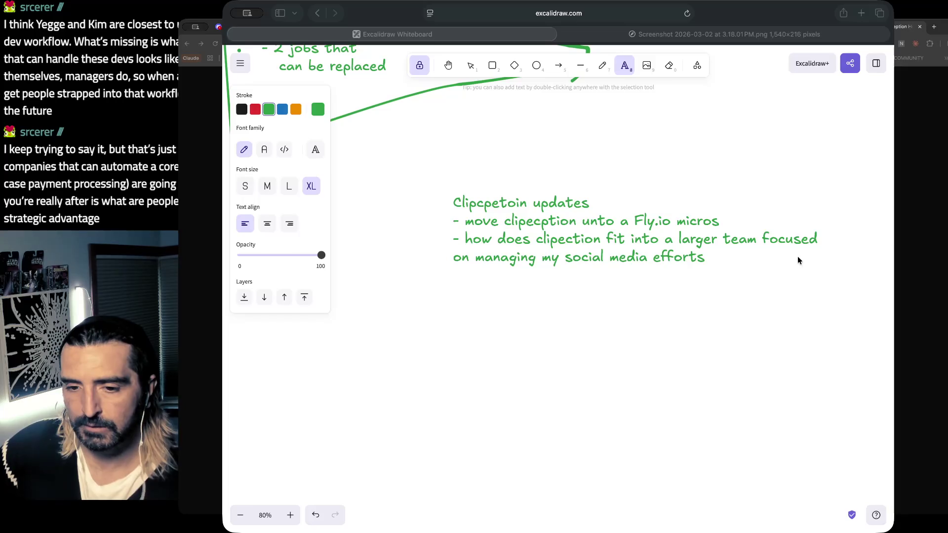
- Add the indented sub-point '- how do you measure the success of the team members'
{"action": "left_click", "coordinate": [699, 258]}
{"action": "left_click", "coordinate": [476, 293]}
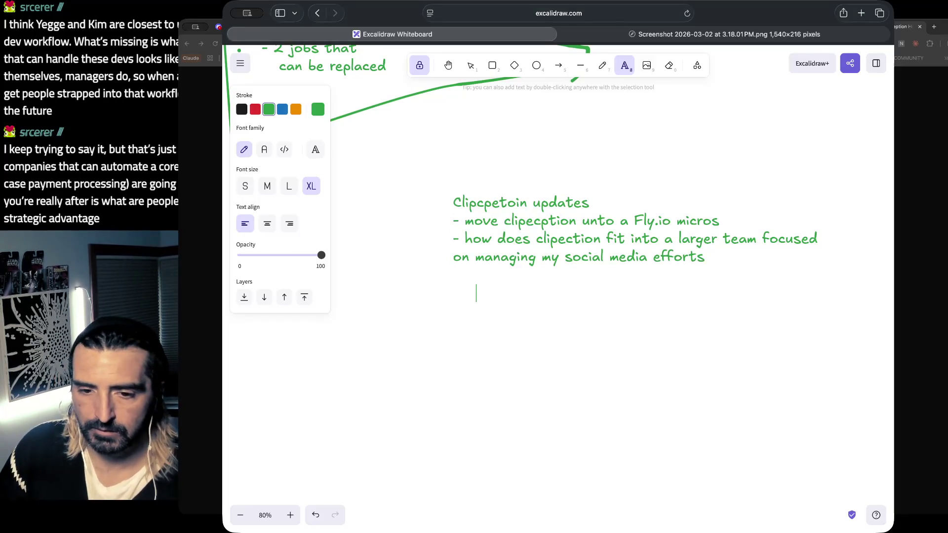
{"action": "left_click", "coordinate": [454, 275]}
{"action": "key", "text": "Tab"}
{"action": "type", "text": "- how to"}
{"action": "key", "text": "BackSpace"}
{"action": "key", "text": "BackSpace"}
{"action": "type", "text": "do you measure thg"}
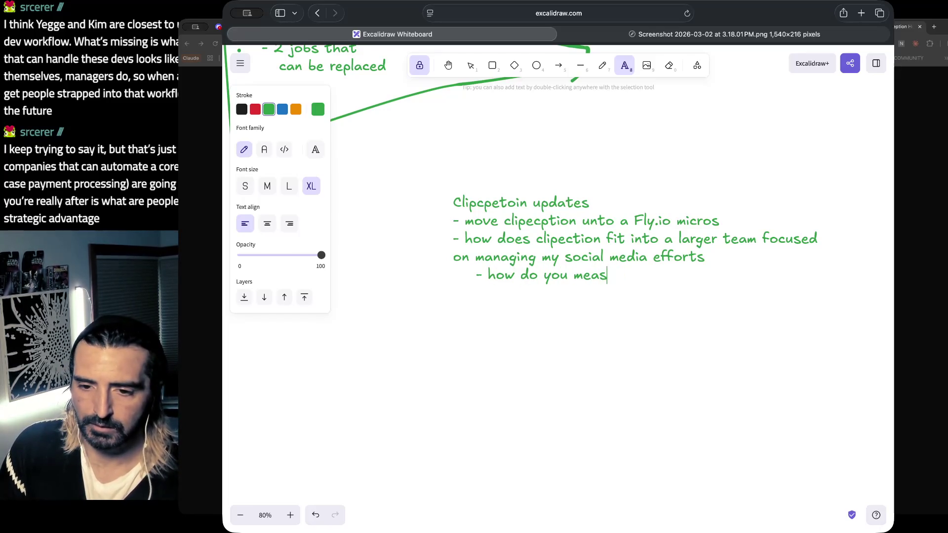
{"action": "key", "text": "BackSpace"}
{"action": "type", "text": "e success of"}
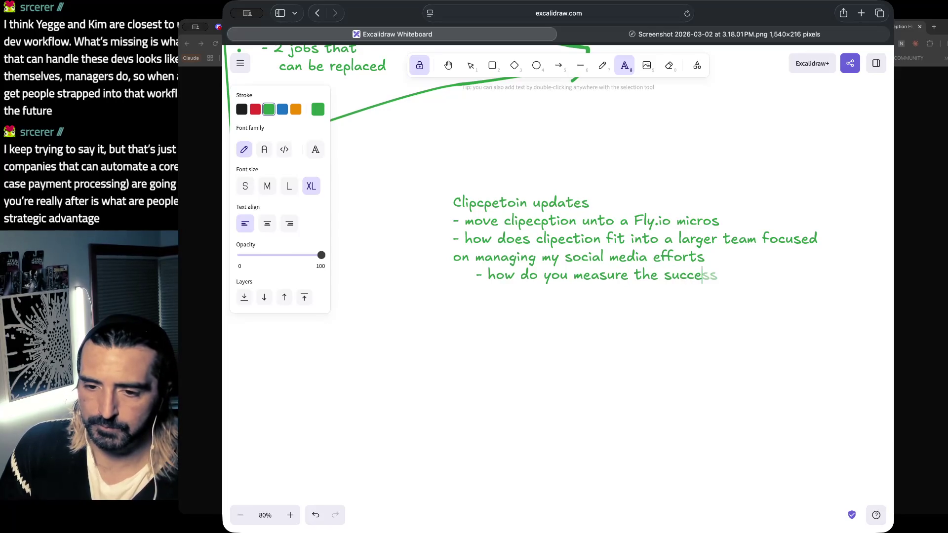
{"action": "type", "text": " the team member"}
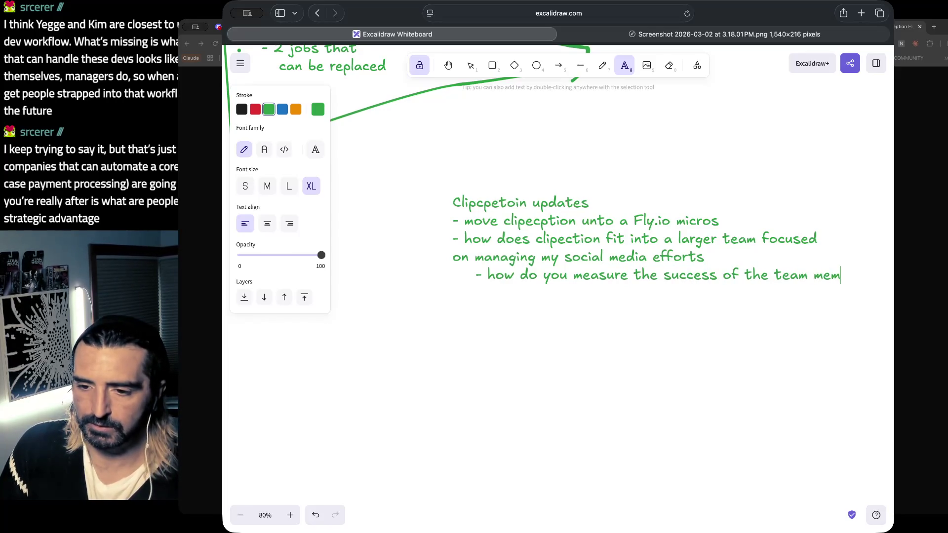
{"action": "type", "text": "s"}
{"action": "key", "text": "Return"}
- Add the sub-point '- where do the team members reside' and begin another dash line
{"action": "type", "text": "- w"}
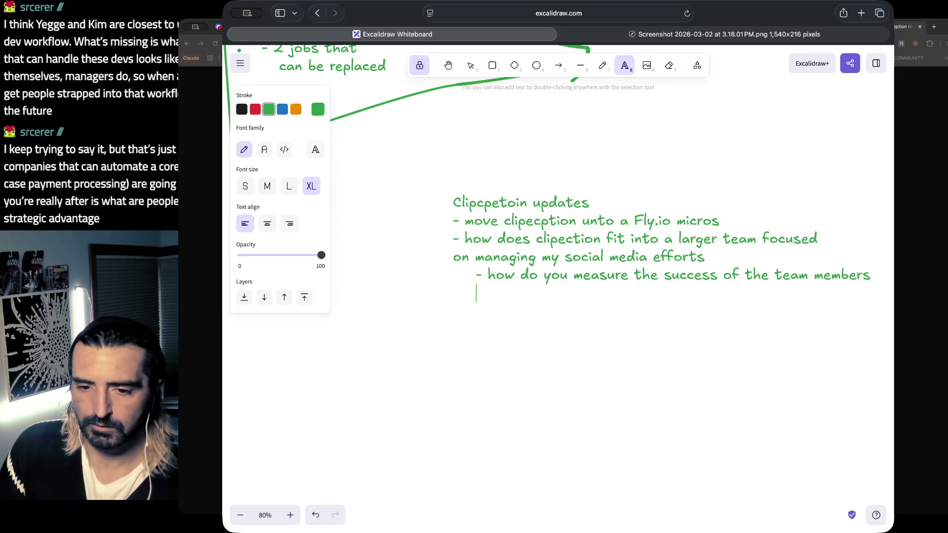
{"action": "type", "text": "here do th"}
{"action": "key", "text": "BackSpace"}
{"action": "key", "text": "BackSpace"}
{"action": "type", "text": "do the "}
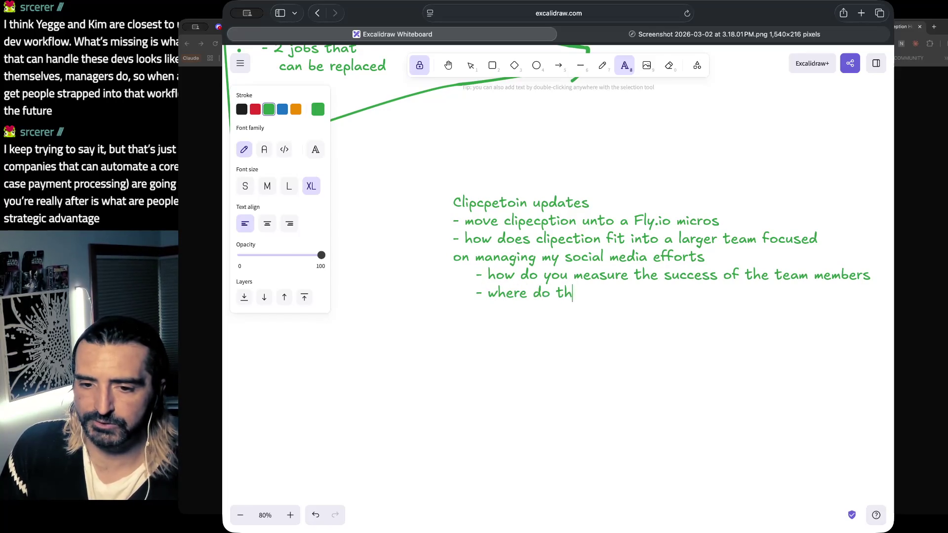
{"action": "type", "text": "team memb"}
{"action": "key", "text": "BackSpace"}
{"action": "type", "text": "members reside"}
{"action": "key", "text": "Return"}
{"action": "type", "text": "-"}
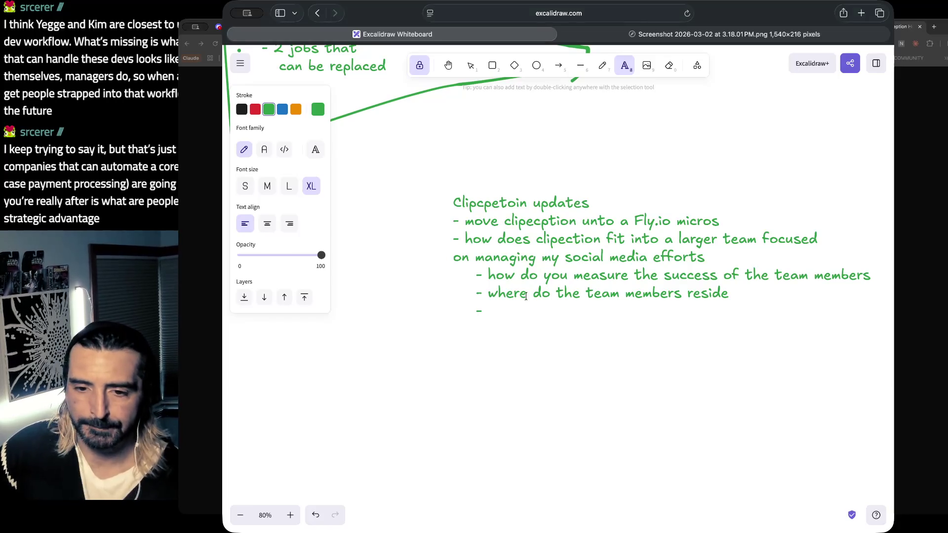
{"action": "left_click", "coordinate": [514, 312]}
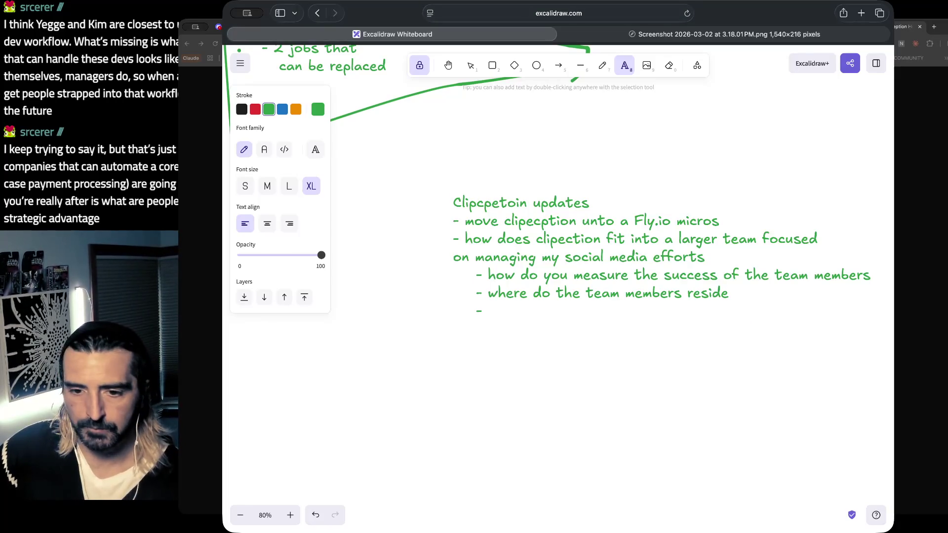
- On the empty dash line, write 'how did blocks.xyz measure the output they aer replacing'
{"action": "left_click", "coordinate": [499, 332]}
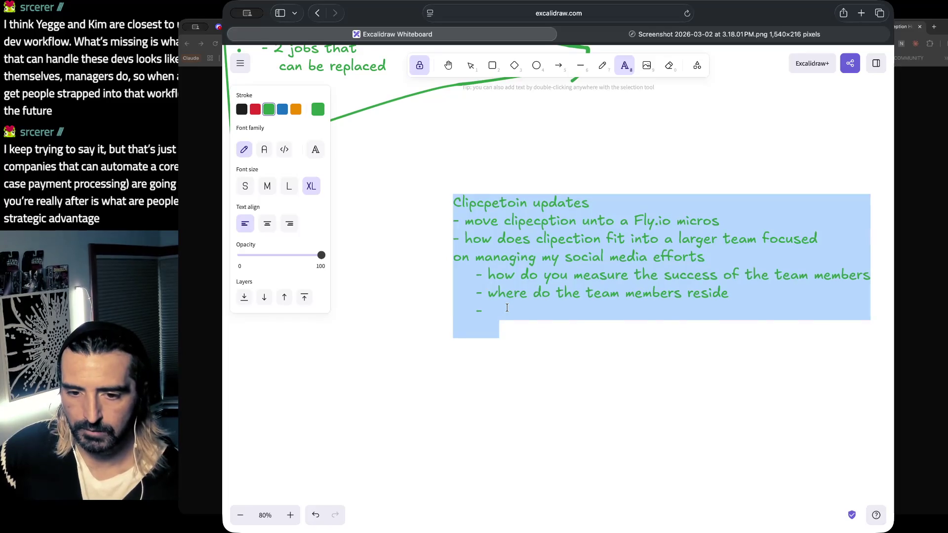
{"action": "triple_click", "coordinate": [510, 306]}
{"action": "key", "text": "Right"}
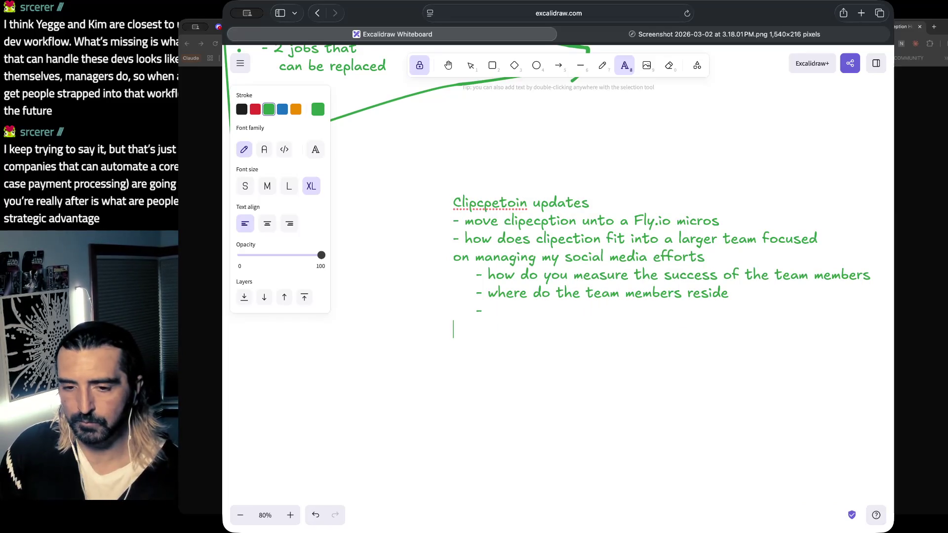
{"action": "left_click", "coordinate": [499, 309]}
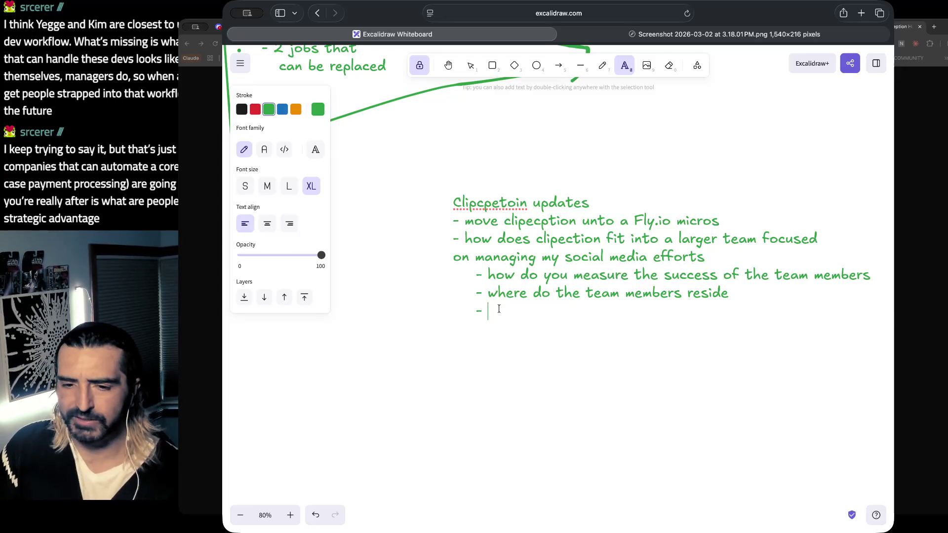
{"action": "type", "text": "how did "}
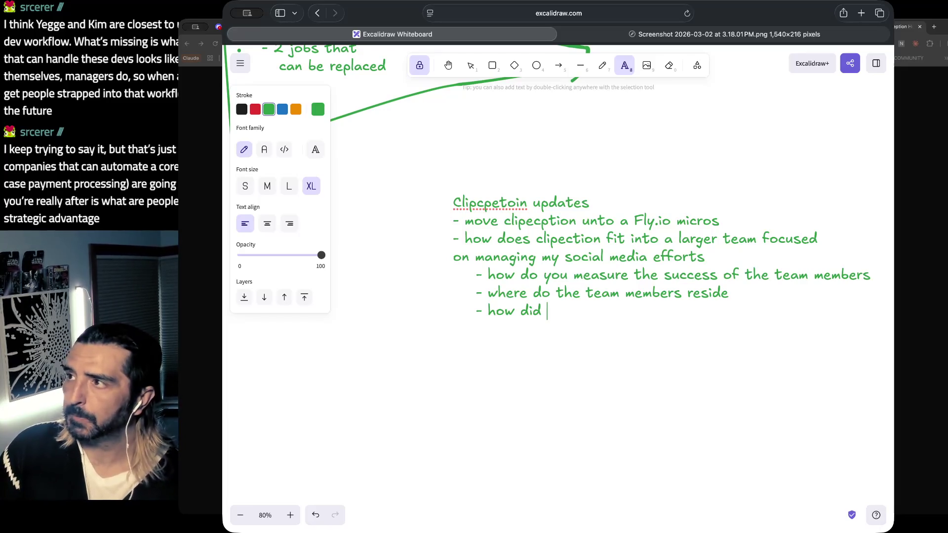
{"action": "type", "text": "blocks.y"}
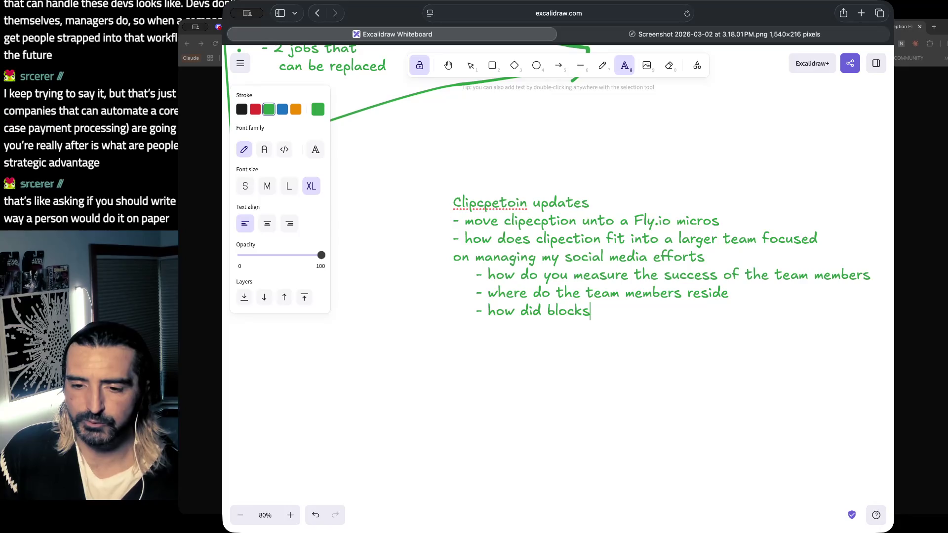
{"action": "key", "text": "BackSpace"}
{"action": "type", "text": "xyz measure the "}
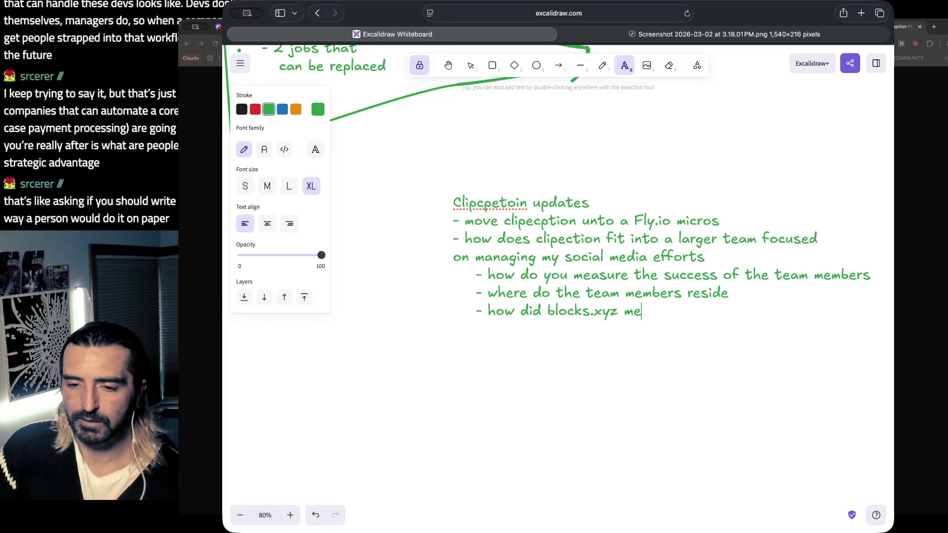
{"action": "type", "text": "output they aer replacing"}
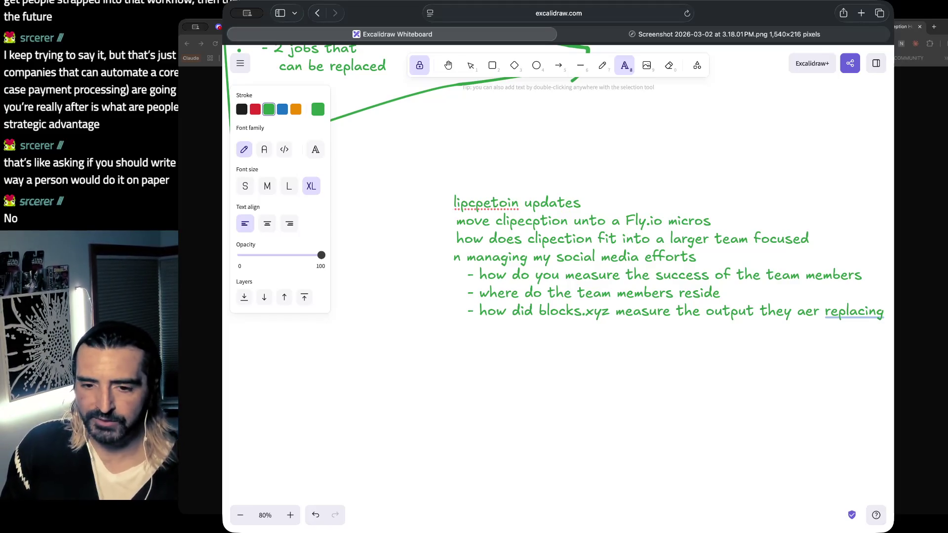
{"action": "key", "text": "Return"}
{"action": "key", "text": "Tab"}
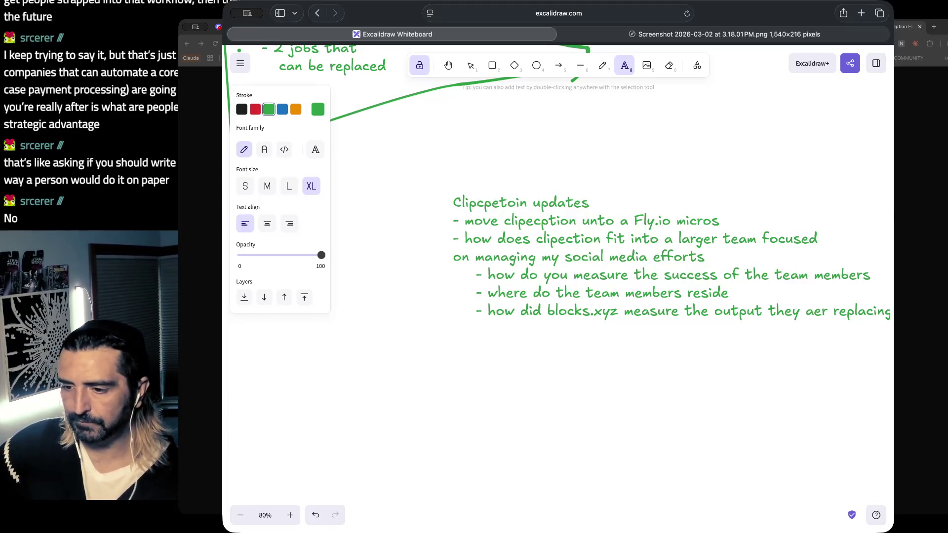
{"action": "key", "text": "super+Tab"}
{"action": "left_click", "coordinate": [934, 27]}
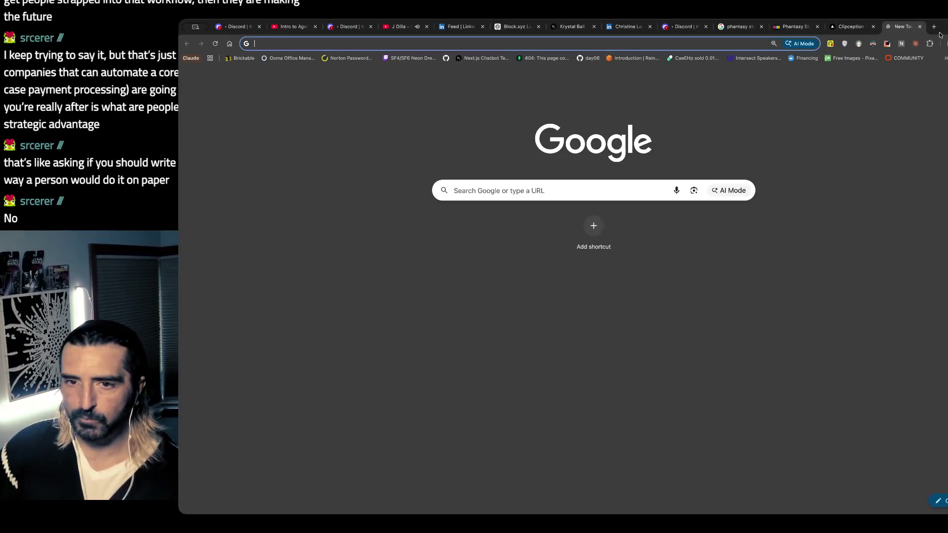
- Load the Intro to Agent Builder video, then open legendofralph.xyz's Demo page
{"action": "key", "text": "ctrl+v"}
{"action": "key", "text": "Return"}
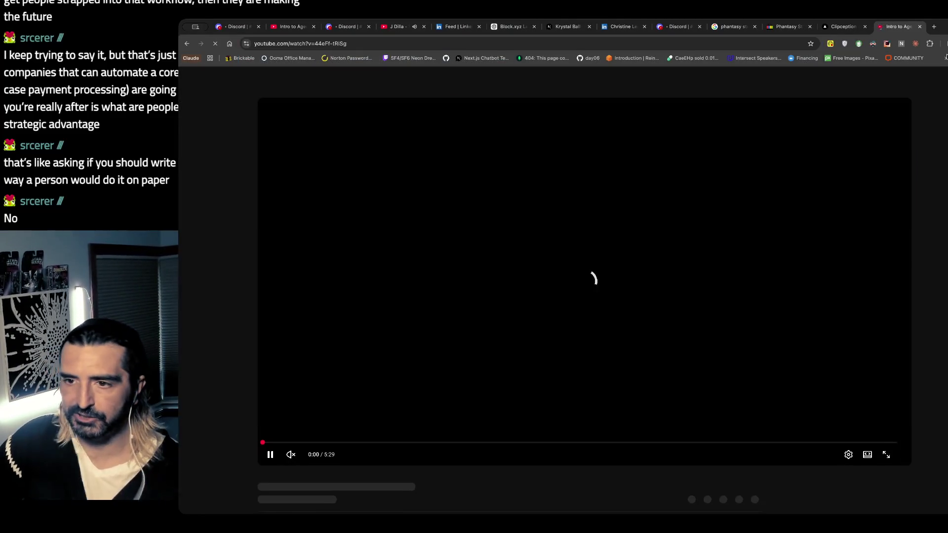
{"action": "key", "text": "ctrl+t"}
{"action": "type", "text": "leg"}
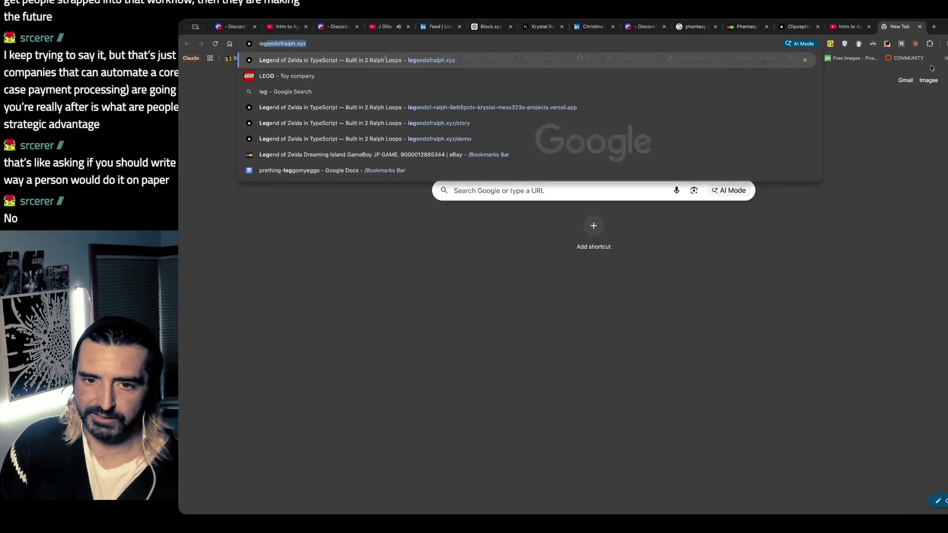
{"action": "key", "text": "Return"}
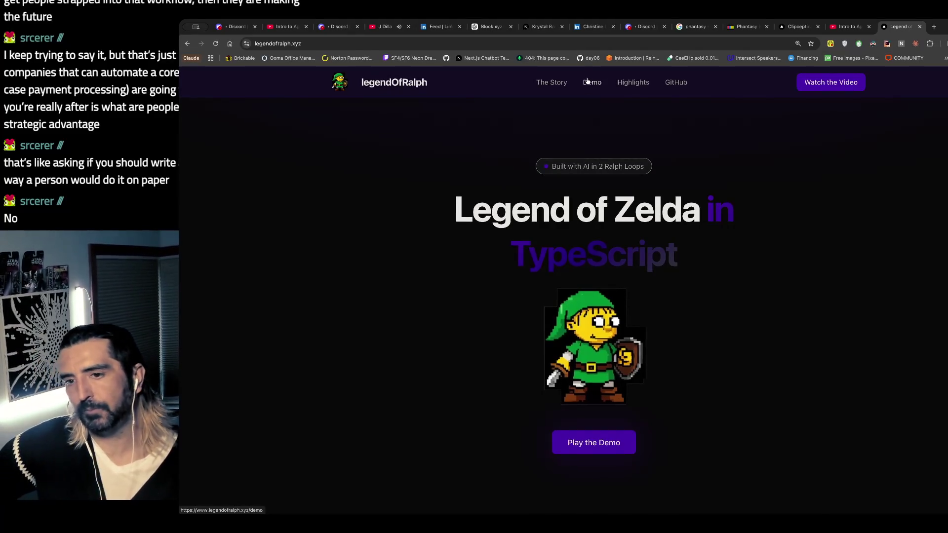
{"action": "left_click", "coordinate": [588, 81]}
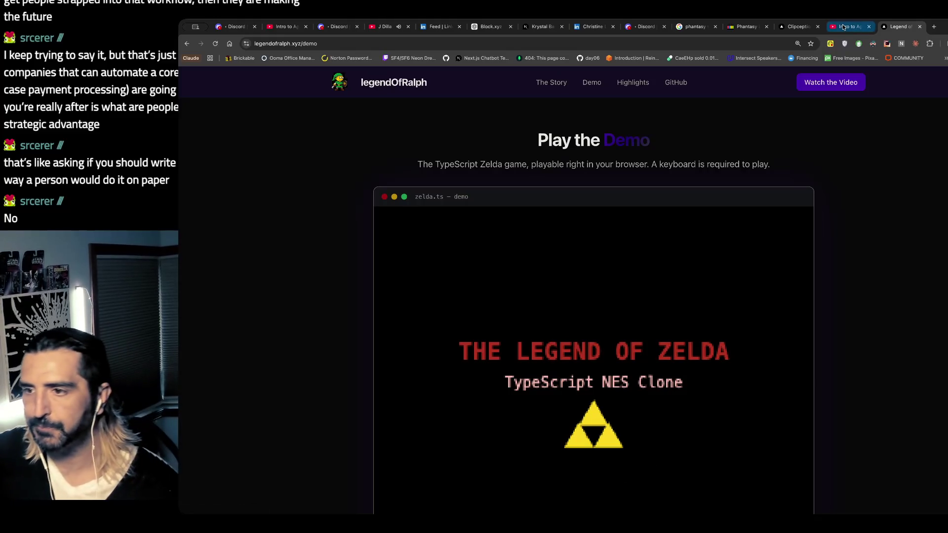
- Check the video tab, read the legendOfRalph story page, then return to Excalidraw
{"action": "left_click", "coordinate": [844, 27]}
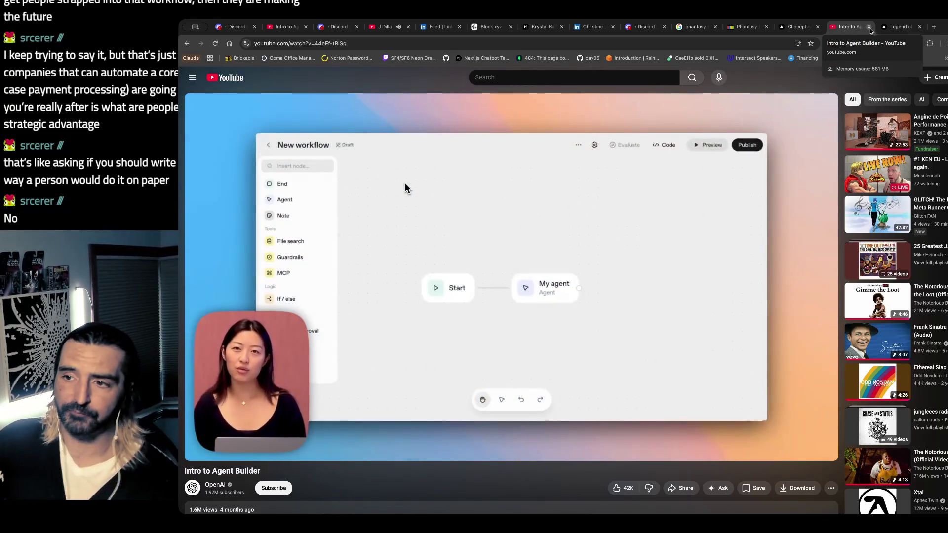
{"action": "left_click", "coordinate": [896, 26]}
{"action": "left_click", "coordinate": [563, 84]}
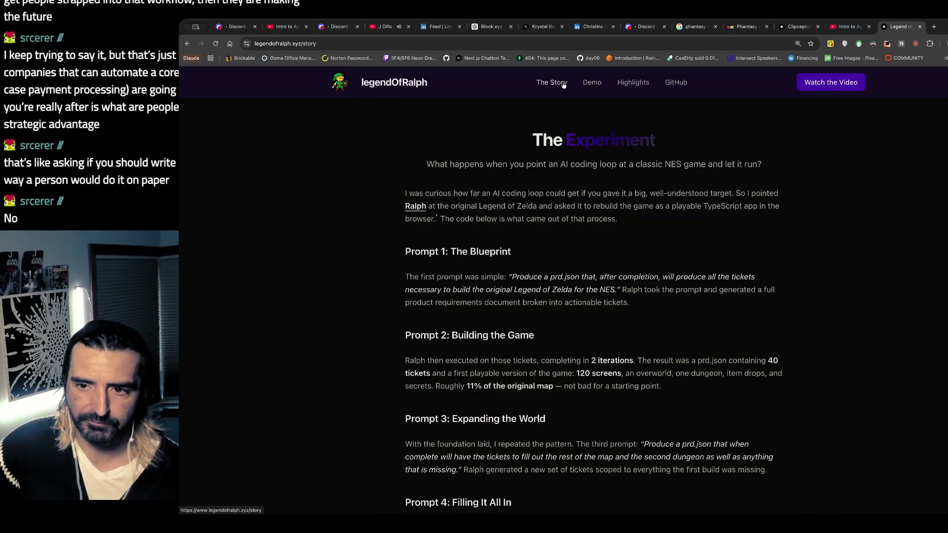
{"action": "left_click_drag", "start_coordinate": [508, 168], "coordinate": [507, 374]}
{"action": "right_click", "coordinate": [507, 375]}
{"action": "left_click", "coordinate": [408, 311]}
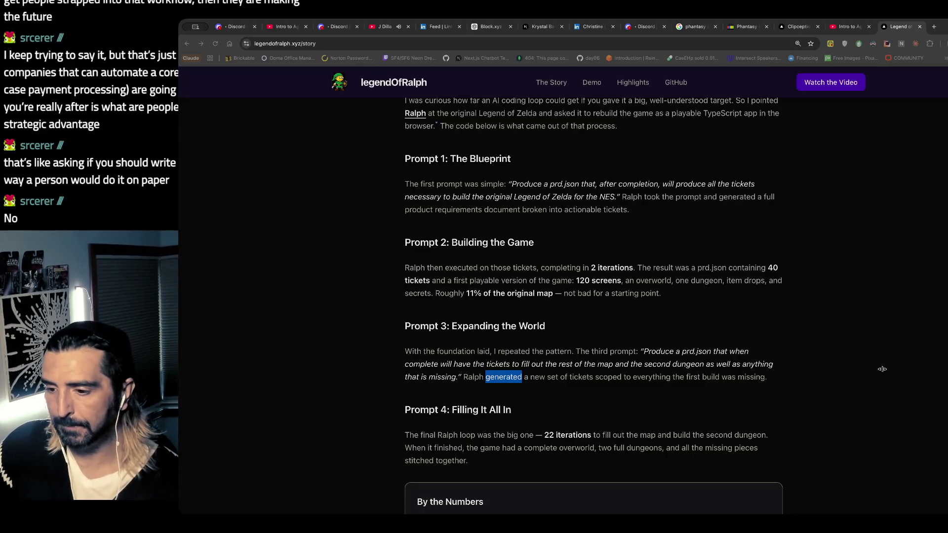
{"action": "key", "text": "super+Tab"}
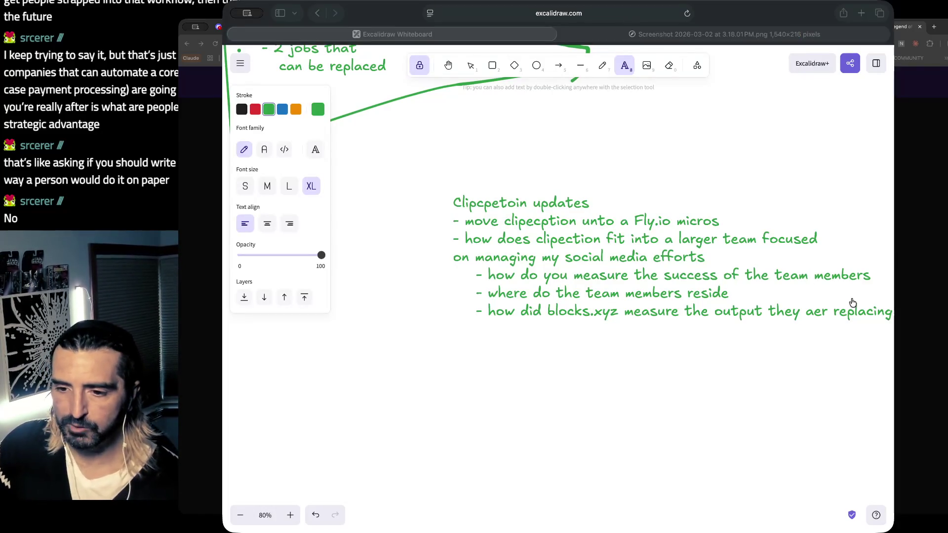
- Add '- start with output or expectation and then reverse engineer the roles JIT agentic roles'
{"action": "key", "text": "super+a"}
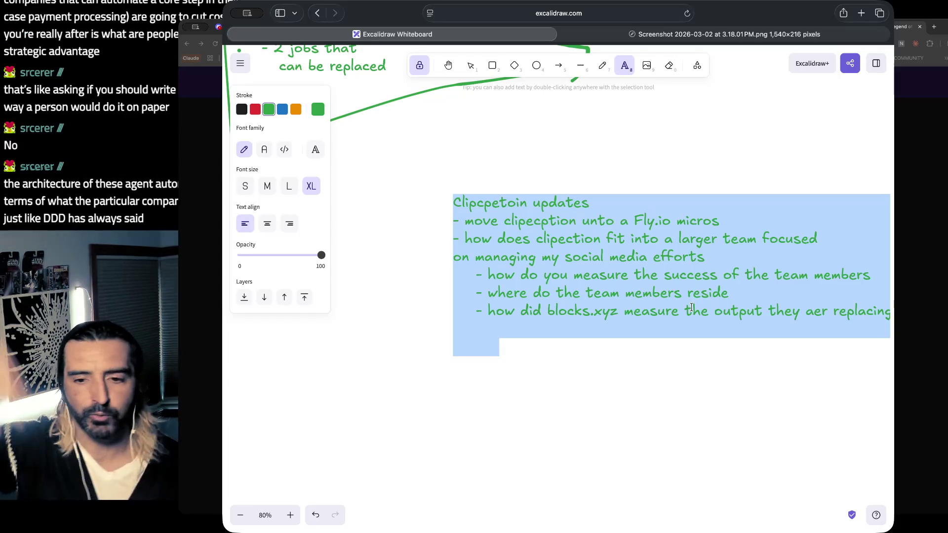
{"action": "left_click", "coordinate": [692, 307]}
{"action": "scroll", "coordinate": [687, 307], "scroll_direction": "right", "scroll_amount": 3}
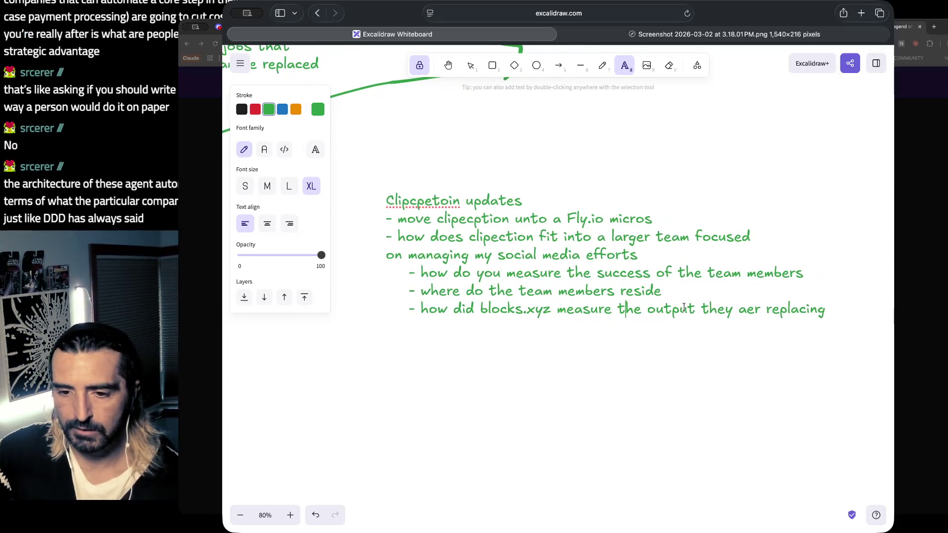
{"action": "type", "text": "="}
{"action": "key", "text": "BackSpace"}
{"action": "key", "text": "BackSpace"}
{"action": "type", "text": "- start with out"}
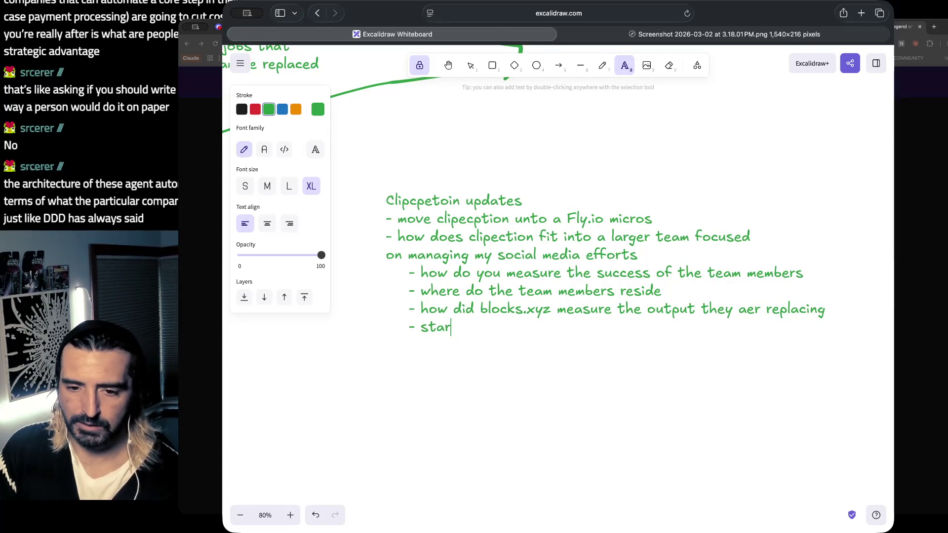
{"action": "type", "text": "put or expectatio"}
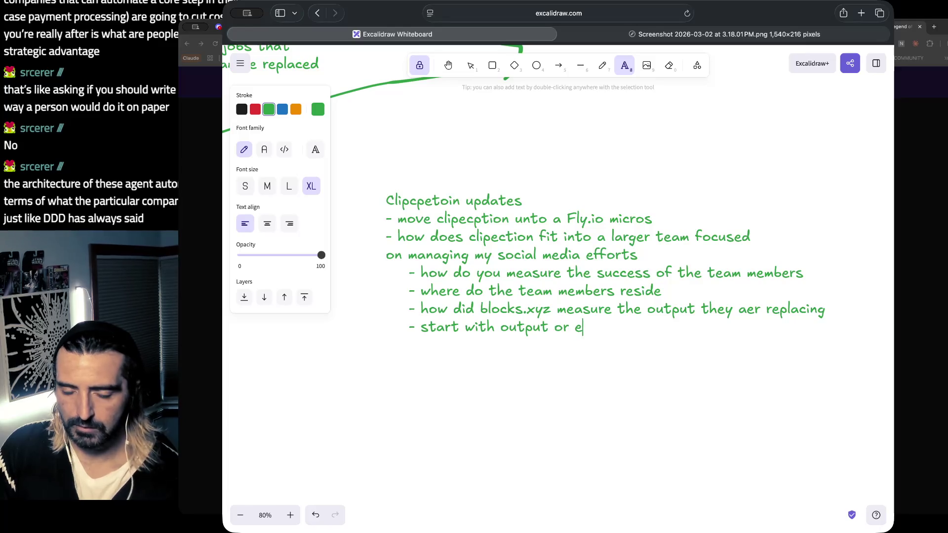
{"action": "type", "text": "n and then revers"}
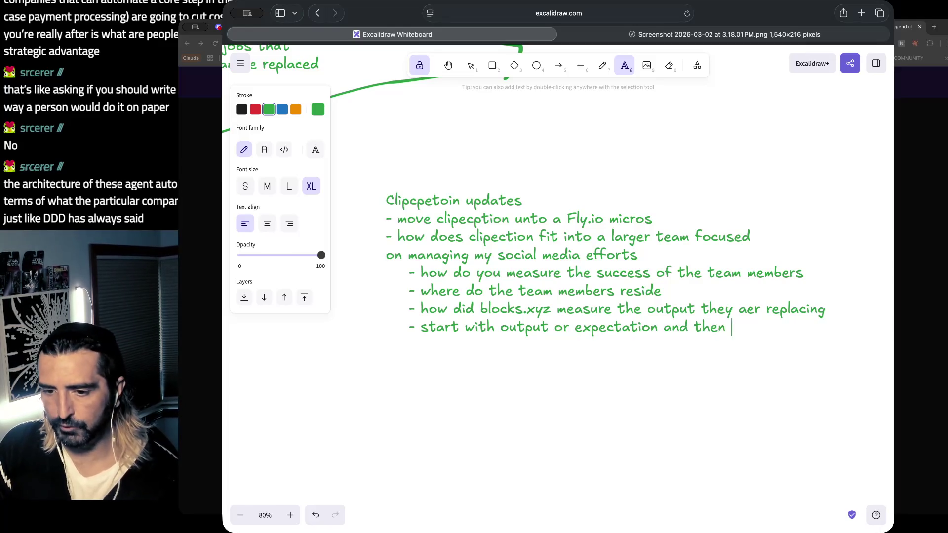
{"action": "type", "text": "e engineer the rol"}
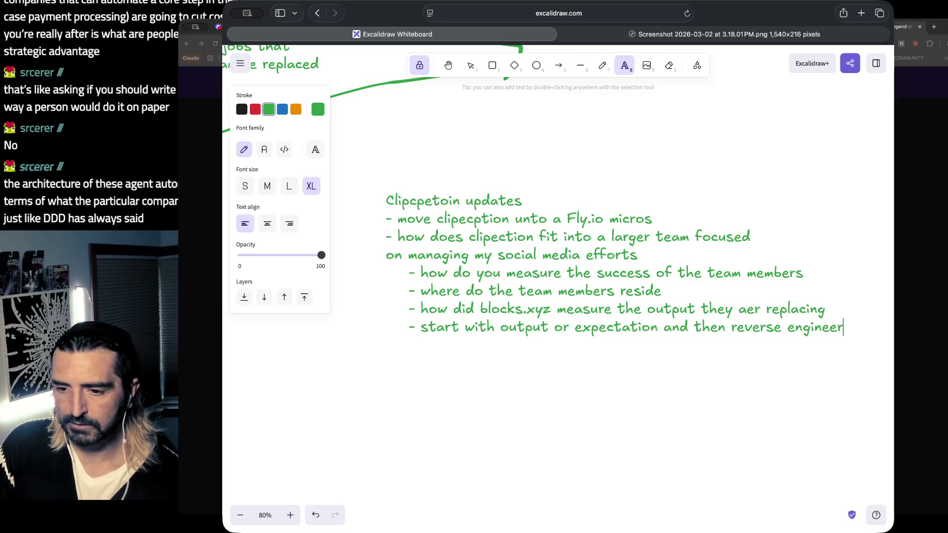
{"action": "type", "text": "es"}
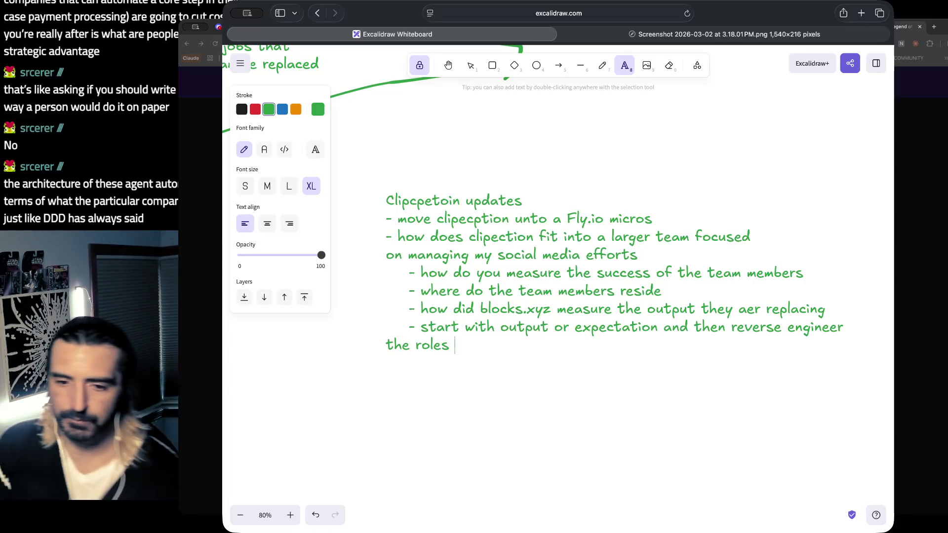
{"action": "type", "text": "JIT agentic roles"}
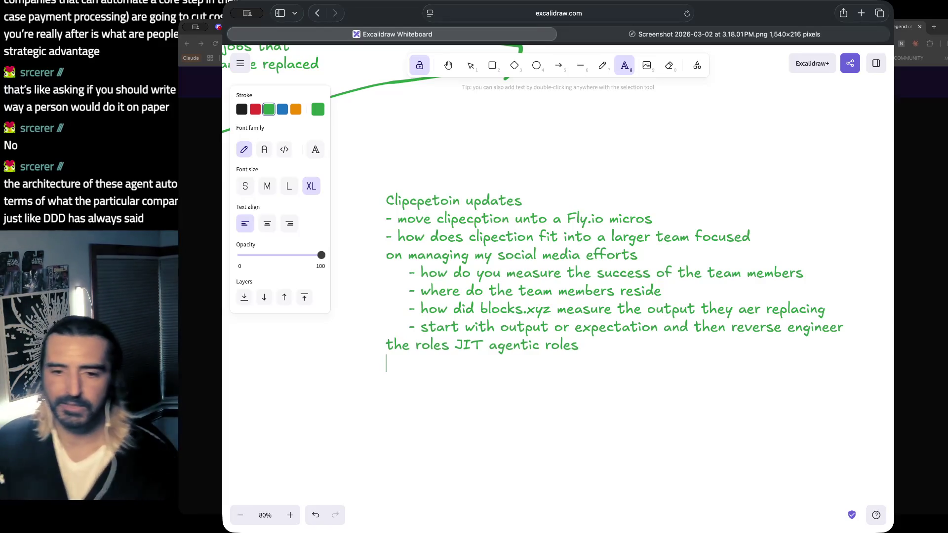
- Add '- I want three clips from each stream shared on youtube shorts and tiktok'
{"action": "key", "text": "Return"}
{"action": "key", "text": "Return"}
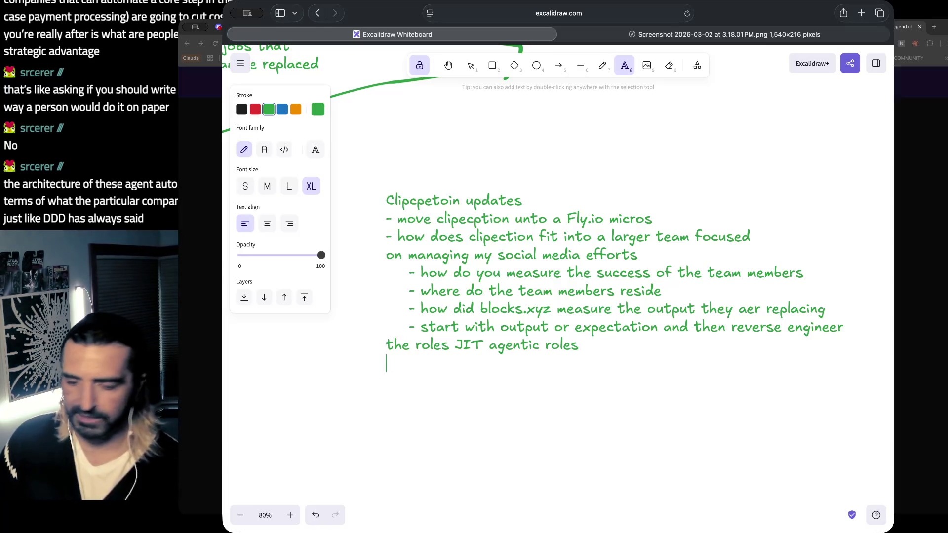
{"action": "type", "text": "a"}
{"action": "key", "text": "BackSpace"}
{"action": "key", "text": "Return"}
{"action": "type", "text": "- "}
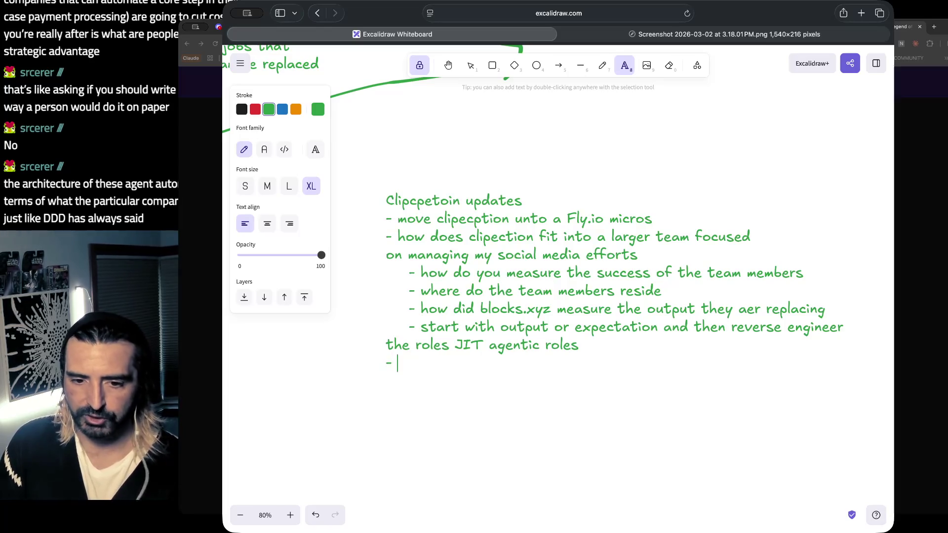
{"action": "type", "text": "I sa"}
{"action": "key", "text": "BackSpace"}
{"action": "key", "text": "BackSpace"}
{"action": "type", "text": "want three clips a day from each"}
{"action": "key", "text": "BackSpace"}
{"action": "key", "text": "BackSpace"}
{"action": "key", "text": "BackSpace"}
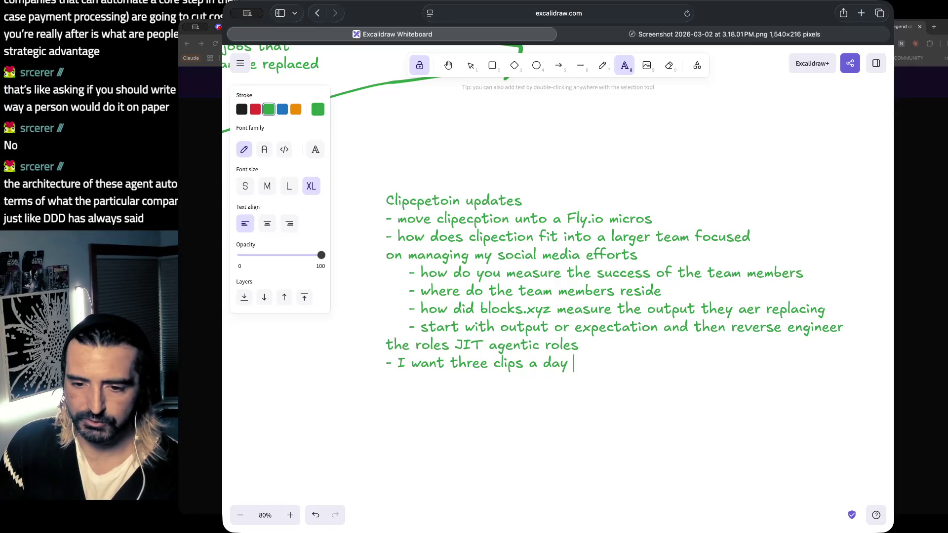
{"action": "type", "text": "stream s"}
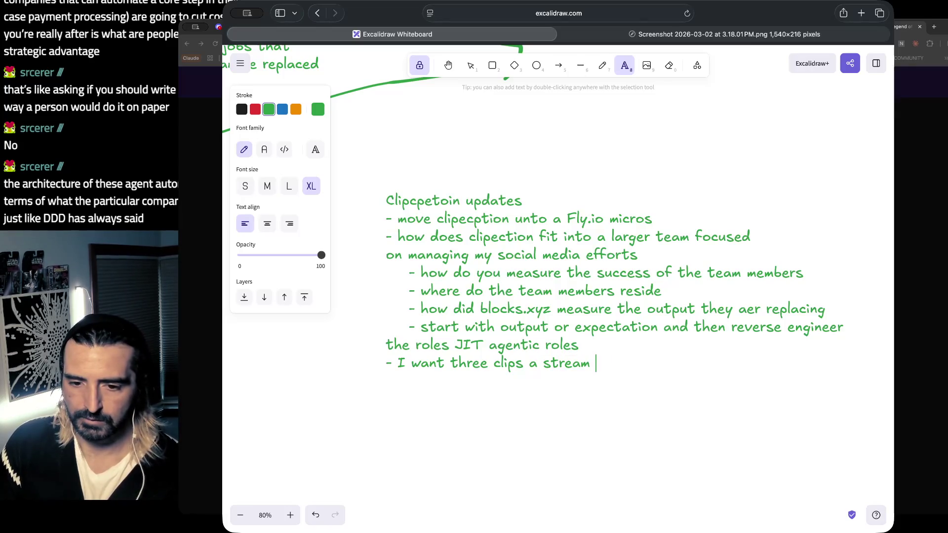
{"action": "type", "text": "hared on my plat"}
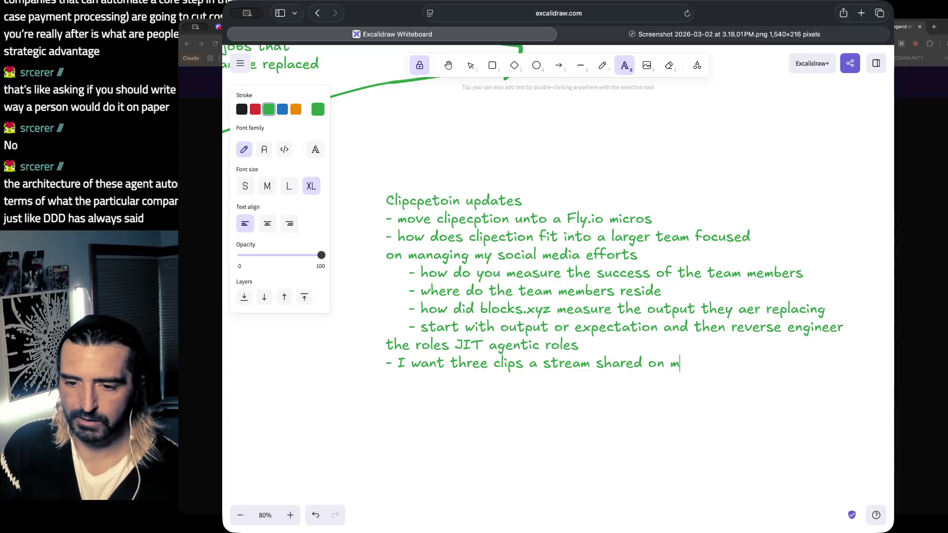
{"action": "key", "text": "BackSpace"}
{"action": "key", "text": "BackSpace"}
{"action": "key", "text": "BackSpace"}
{"action": "type", "text": "youtube shorts and tiktok"}
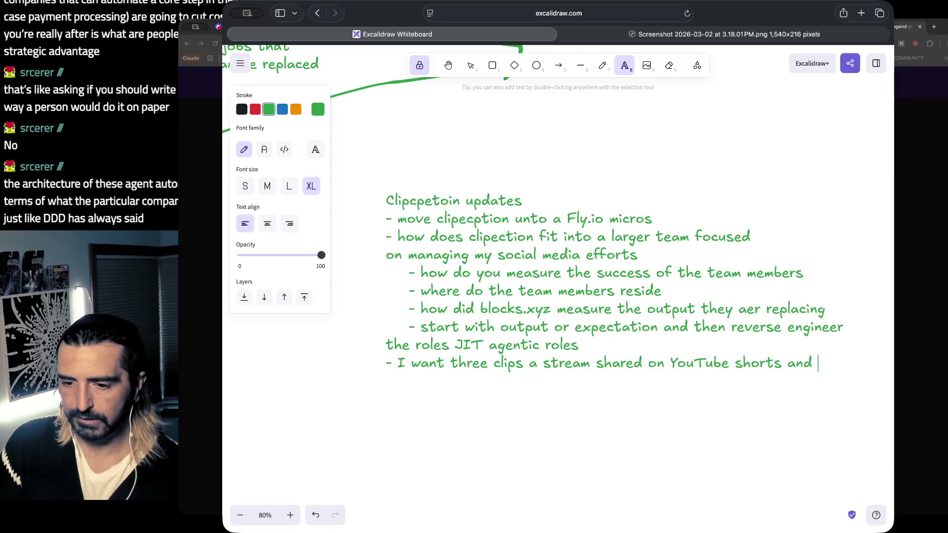
- Add bullets for measurable growth or notification when growth is not occurring, and 'Daily summaryies'
{"action": "key", "text": "Return"}
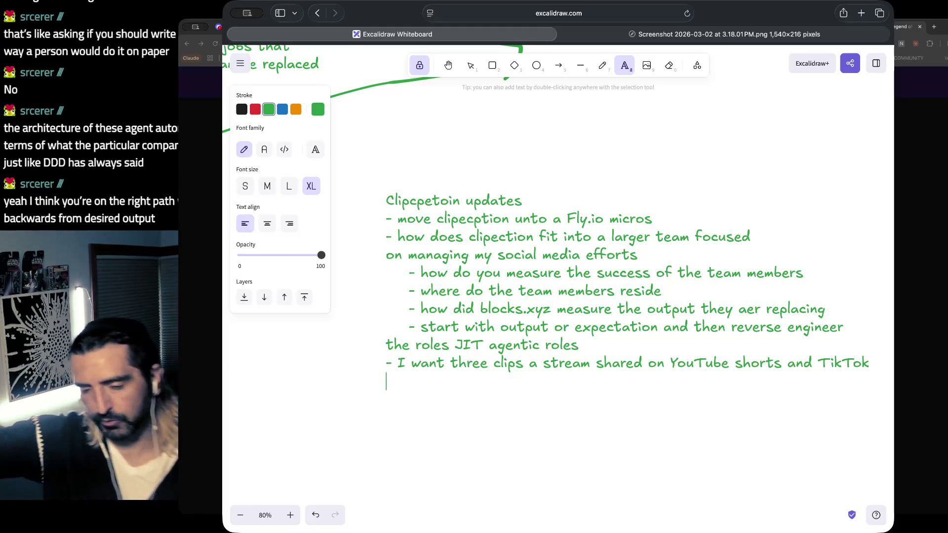
{"action": "type", "text": "- Over time, I want measurable growth or at least noti"}
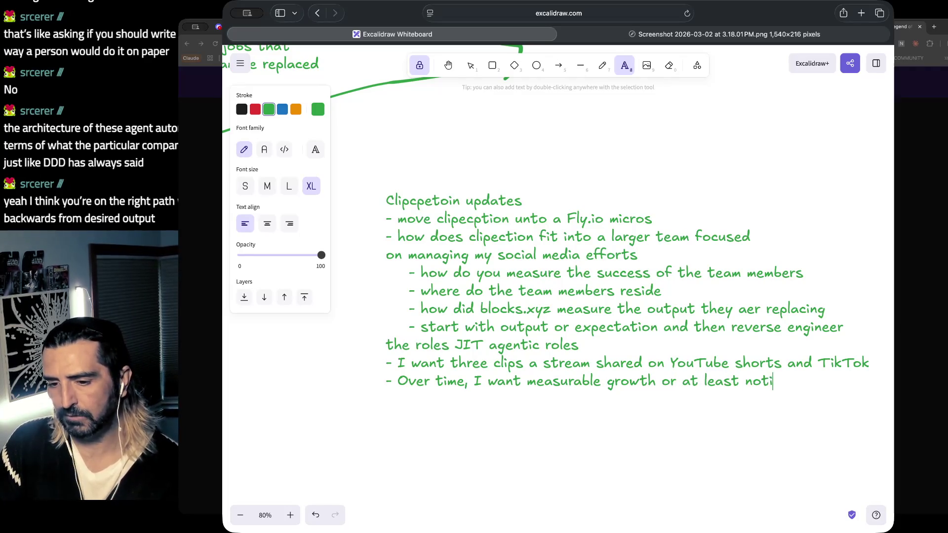
{"action": "type", "text": "fication that"}
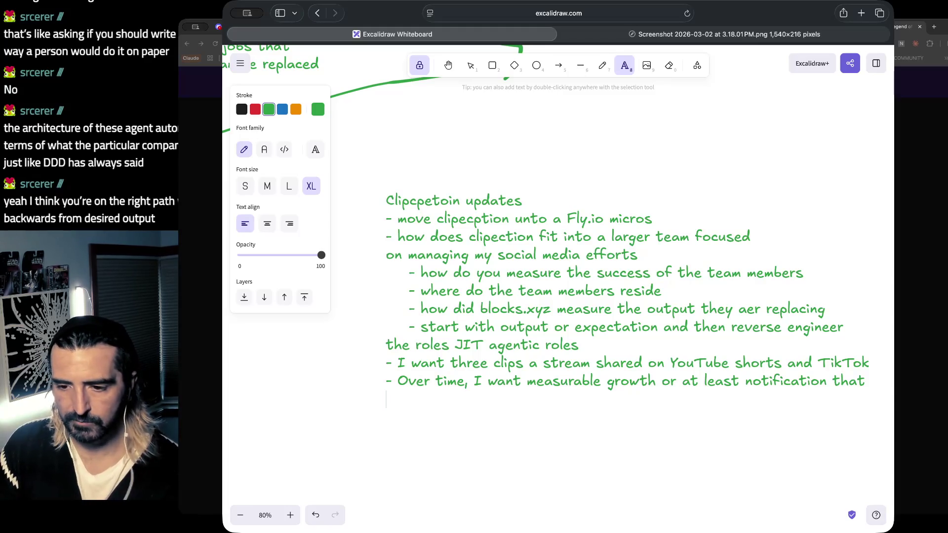
{"action": "type", "text": "growth is "}
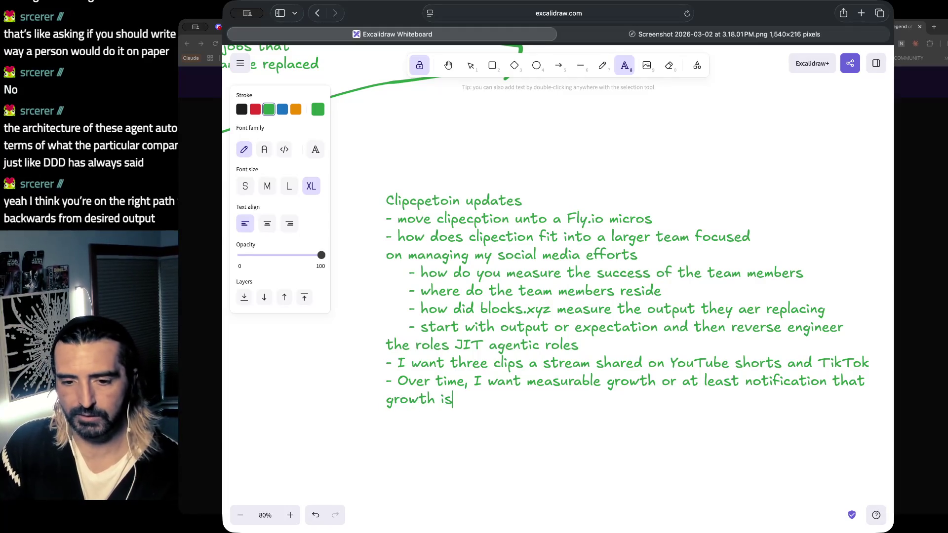
{"action": "type", "text": "not occurring"}
{"action": "key", "text": "Return"}
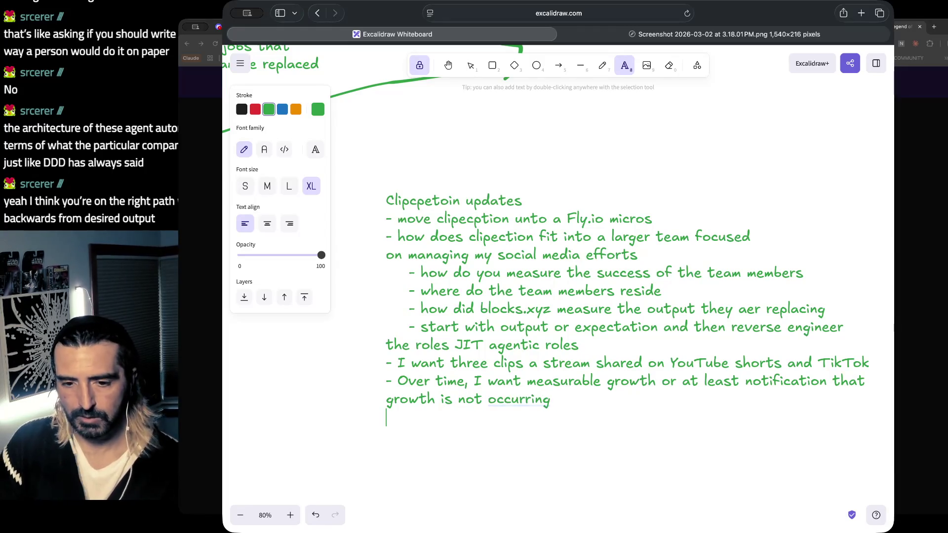
{"action": "type", "text": "- Daoi"}
{"action": "key", "text": "BackSpace"}
{"action": "key", "text": "BackSpace"}
{"action": "type", "text": "ily summarizes"}
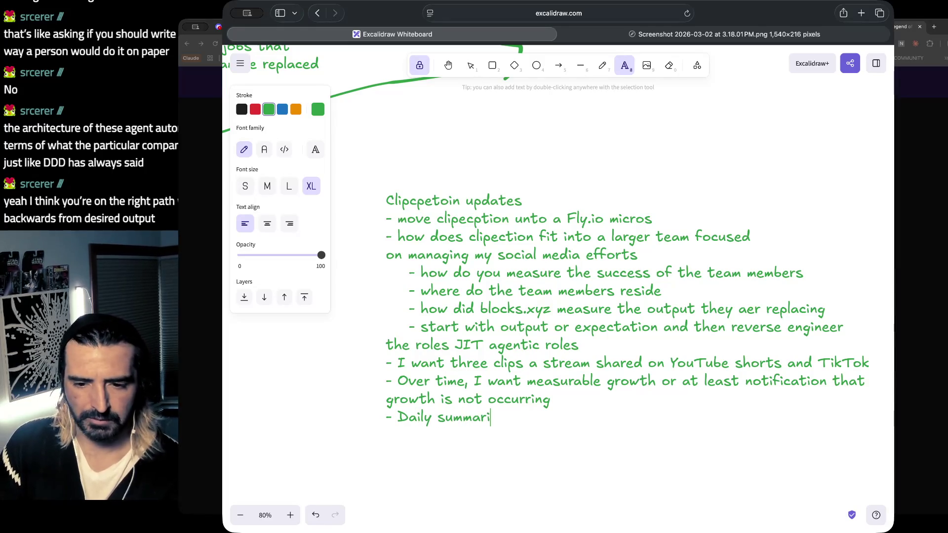
{"action": "key", "text": "BackSpace"}
{"action": "key", "text": "BackSpace"}
{"action": "key", "text": "BackSpace"}
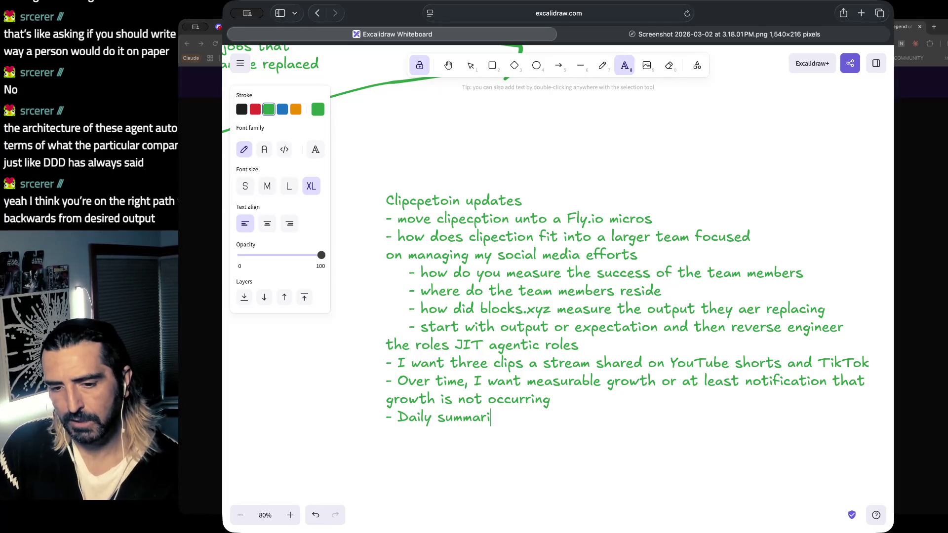
{"action": "type", "text": "yies"}
- Add the bullet '- advice based on an analysis of metrics'
{"action": "key", "text": "Return"}
{"action": "type", "text": "- advice e"}
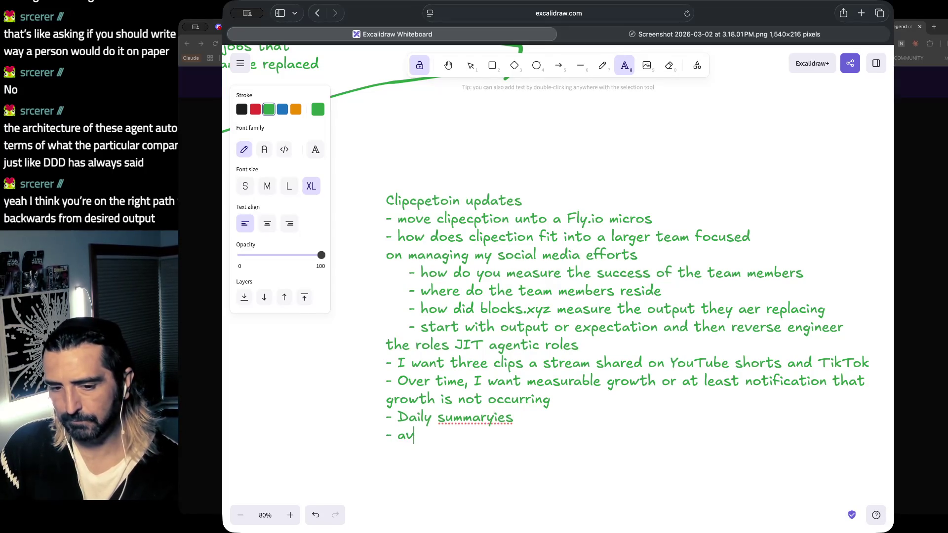
{"action": "key", "text": "BackSpace"}
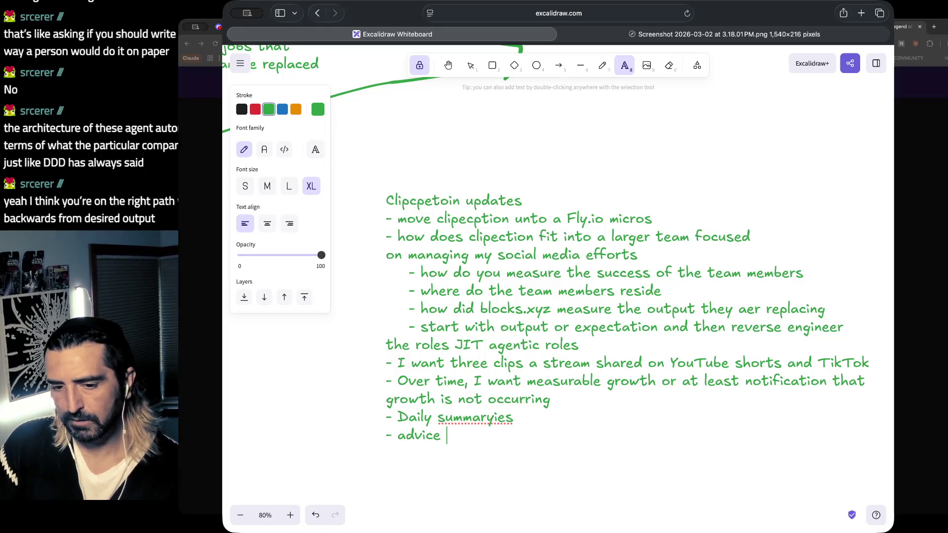
{"action": "type", "text": "basie"}
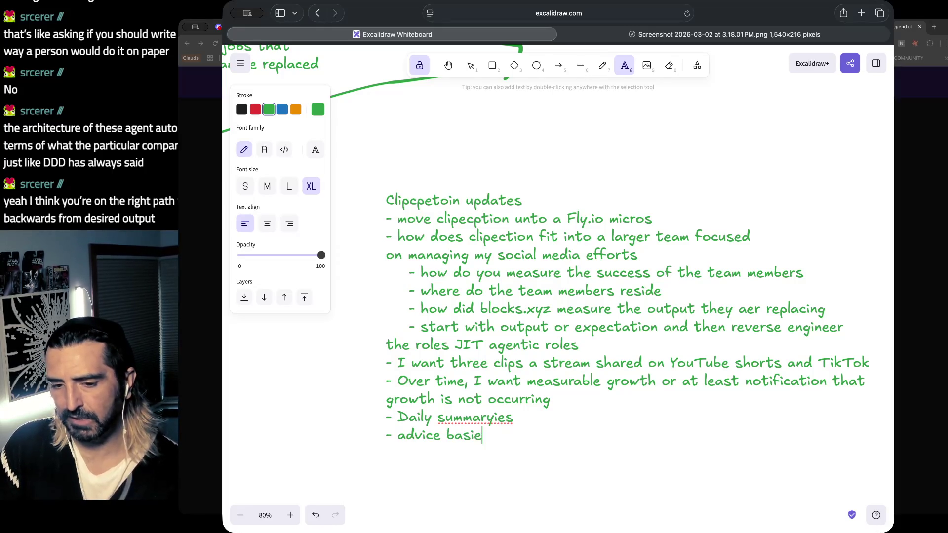
{"action": "key", "text": "BackSpace"}
{"action": "type", "text": "ed on an al"}
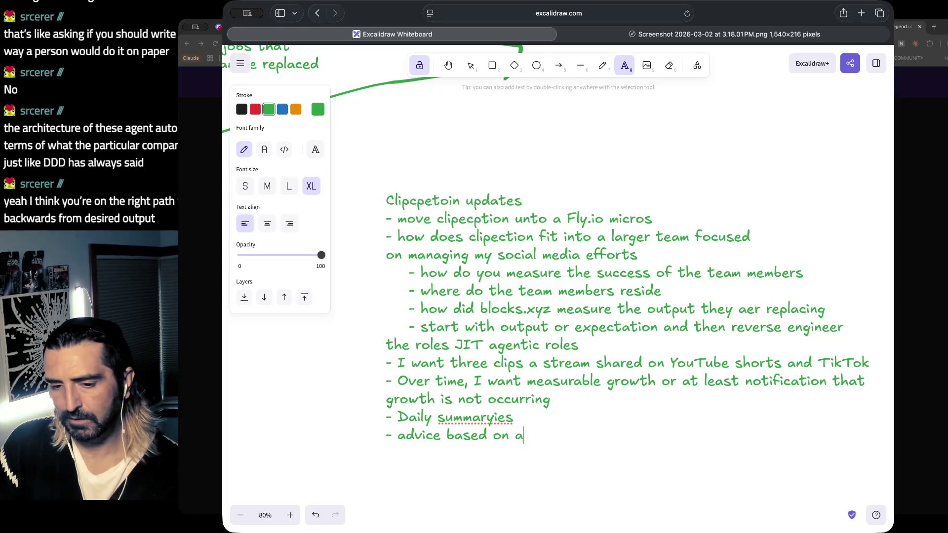
{"action": "type", "text": "a"}
{"action": "key", "text": "BackSpace"}
{"action": "key", "text": "BackSpace"}
{"action": "type", "text": "nalysis from"}
{"action": "key", "text": "BackSpace"}
{"action": "key", "text": "BackSpace"}
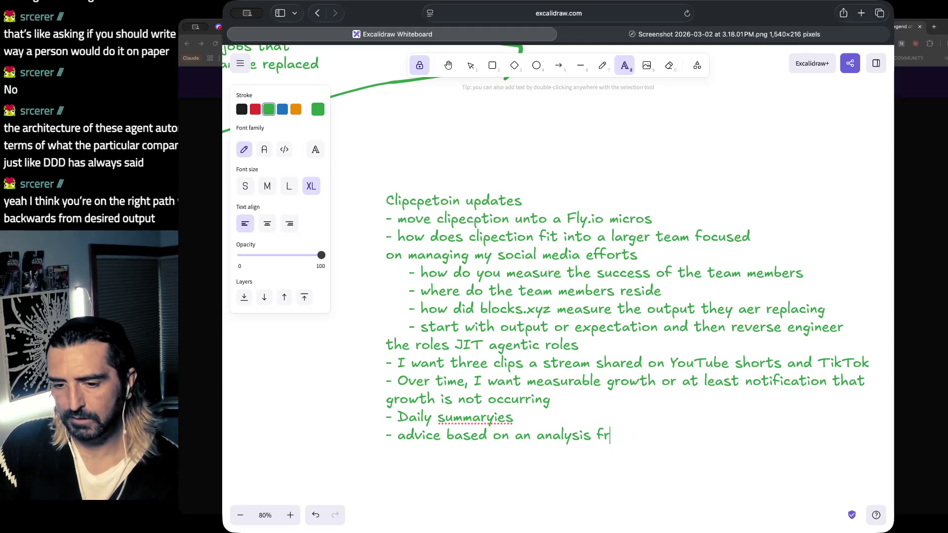
{"action": "key", "text": "BackSpace"}
{"action": "type", "text": "of "}
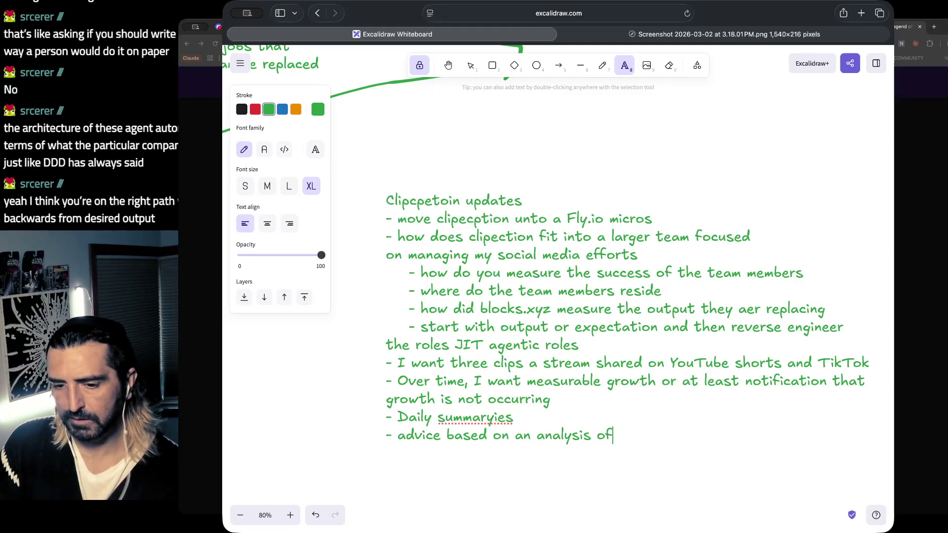
{"action": "type", "text": "metrics"}
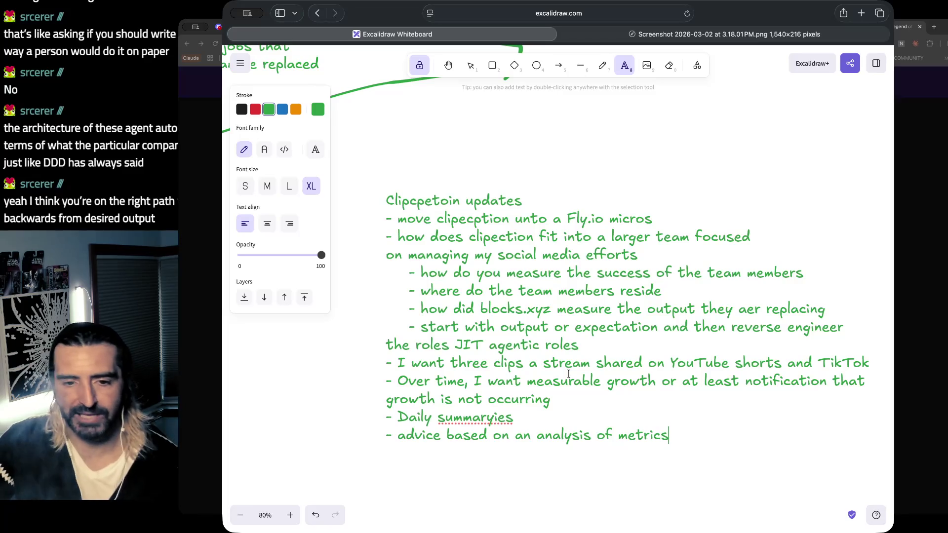
- Add '- ultimately the deliverable is agentic team that produces the same output' below the metrics line
{"action": "left_click", "coordinate": [257, 356]}
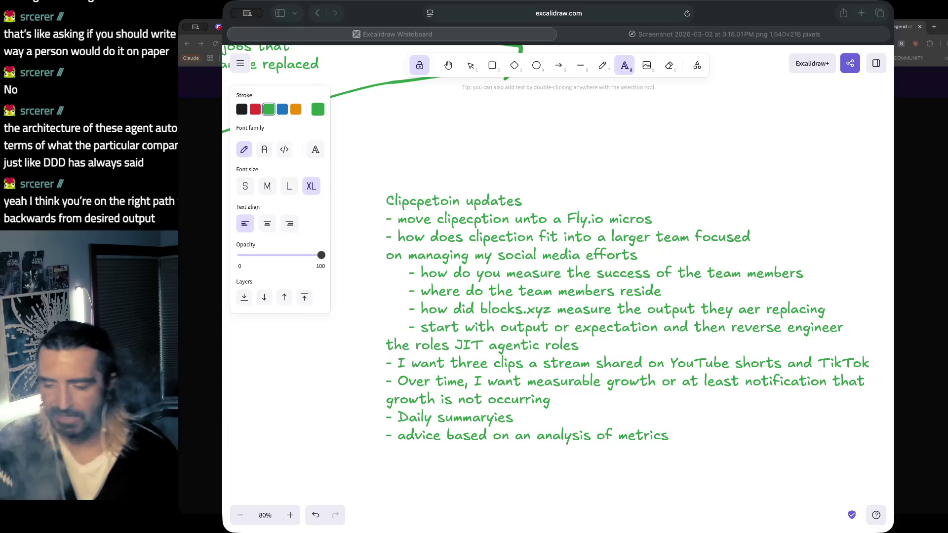
{"action": "left_click", "coordinate": [539, 318]}
{"action": "key", "text": "super+a"}
{"action": "key", "text": "Left"}
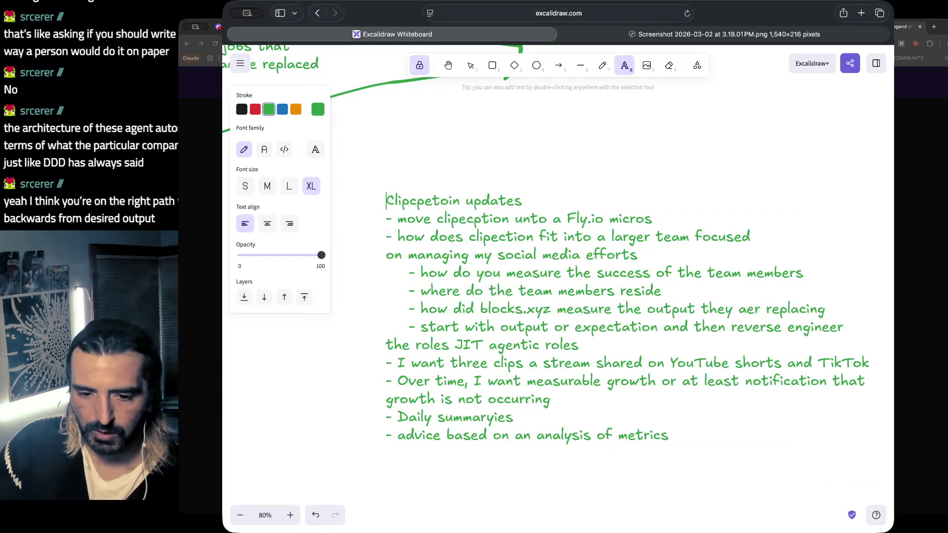
{"action": "left_click", "coordinate": [702, 444]}
{"action": "key", "text": "Return"}
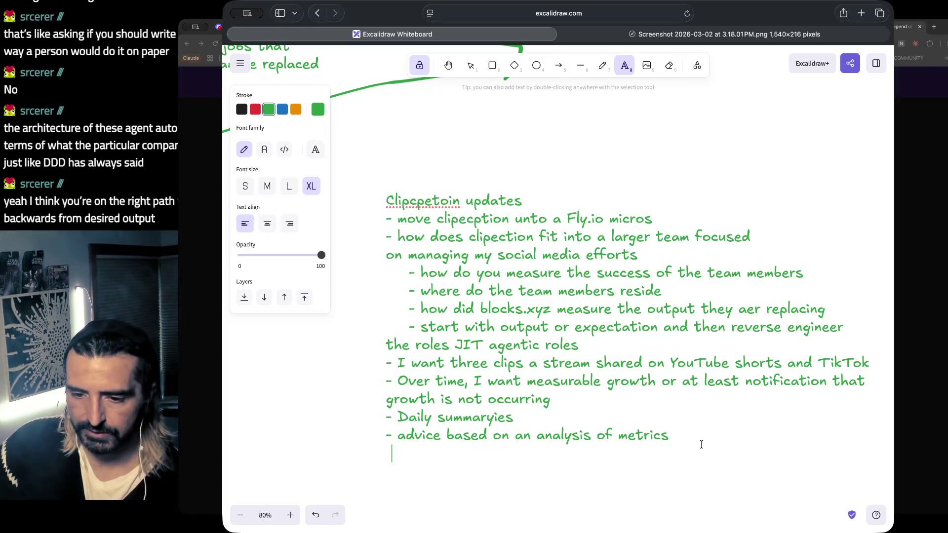
{"action": "type", "text": "- ultimately the de"}
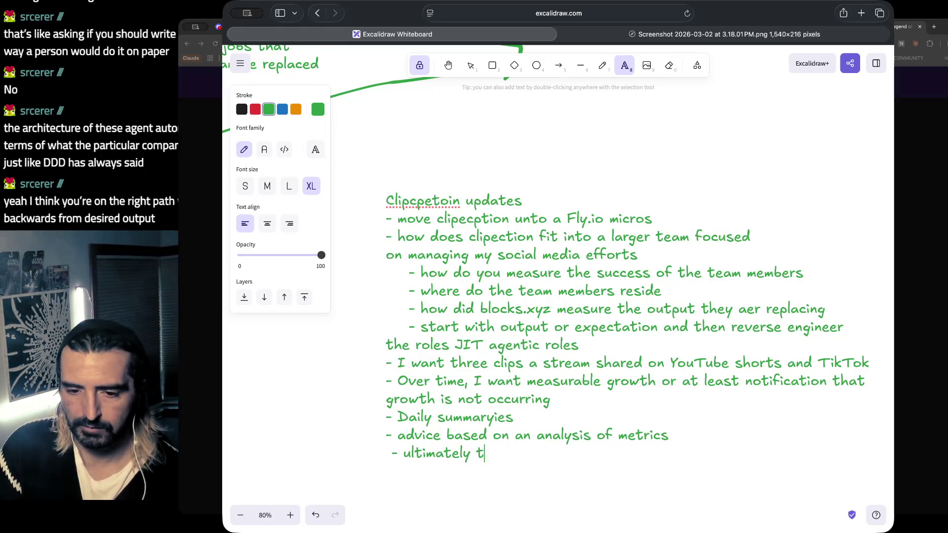
{"action": "type", "text": "liverable is agen"}
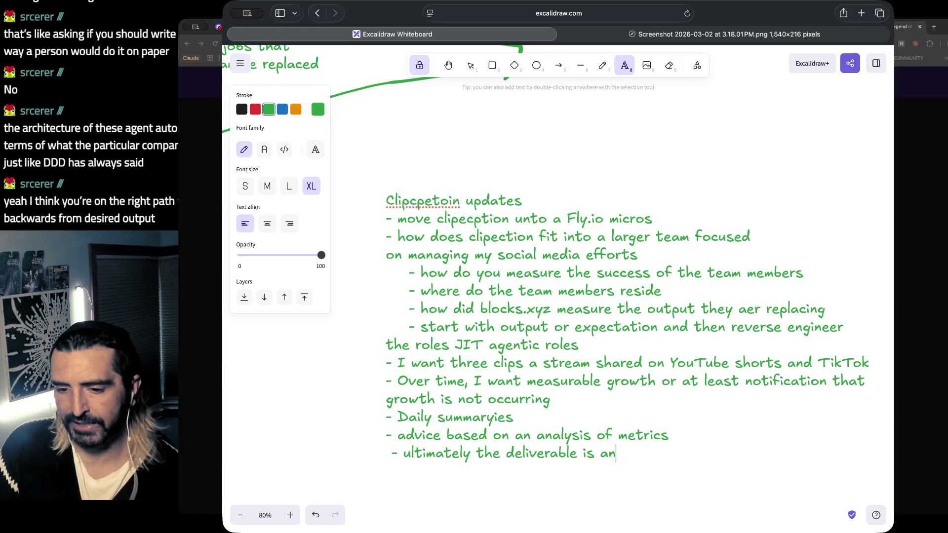
{"action": "type", "text": "tic team that "}
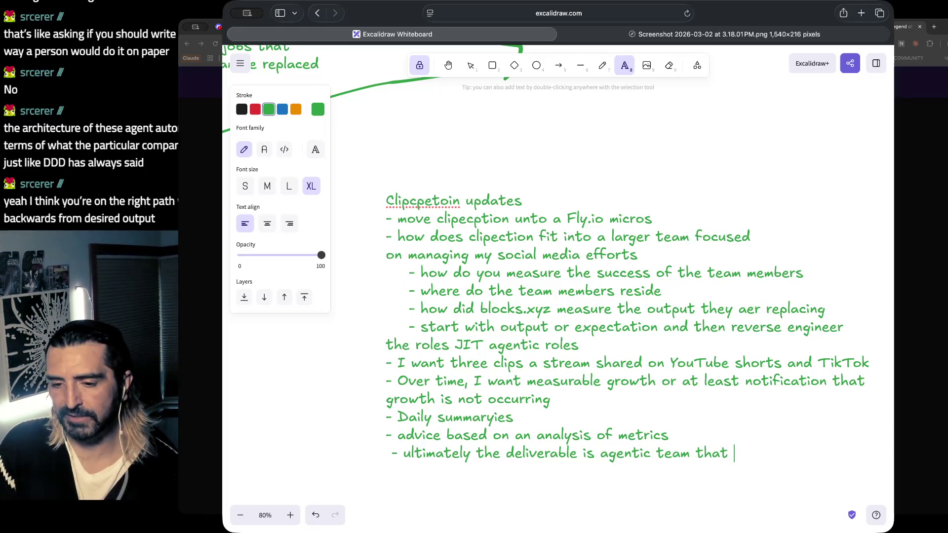
{"action": "type", "text": "produces the same outp"}
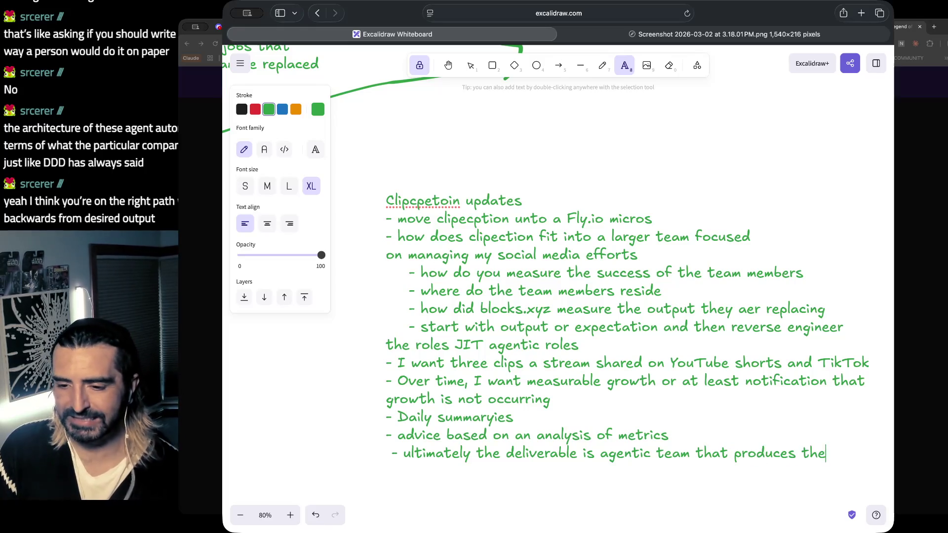
{"action": "type", "text": "ut"}
- Finish the deliverable line with 'or better then the best human social media tems'
{"action": "key", "text": "Return"}
{"action": "type", "text": "or better t"}
{"action": "type", "text": "ahn"}
{"action": "key", "text": "BackSpace"}
{"action": "key", "text": "BackSpace"}
{"action": "key", "text": "BackSpace"}
{"action": "type", "text": "han"}
{"action": "key", "text": "BackSpace"}
{"action": "key", "text": "BackSpace"}
{"action": "type", "text": "en the best huma"}
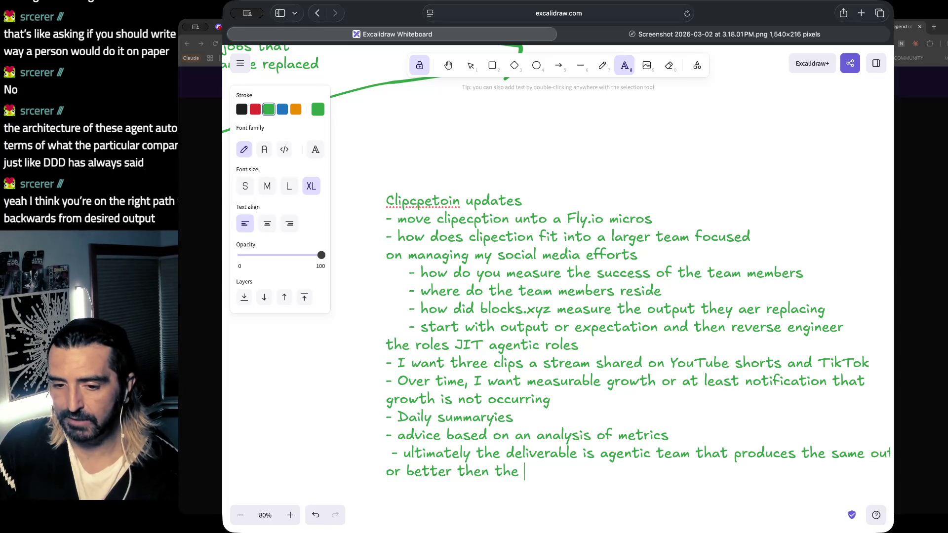
{"action": "type", "text": "n social media"}
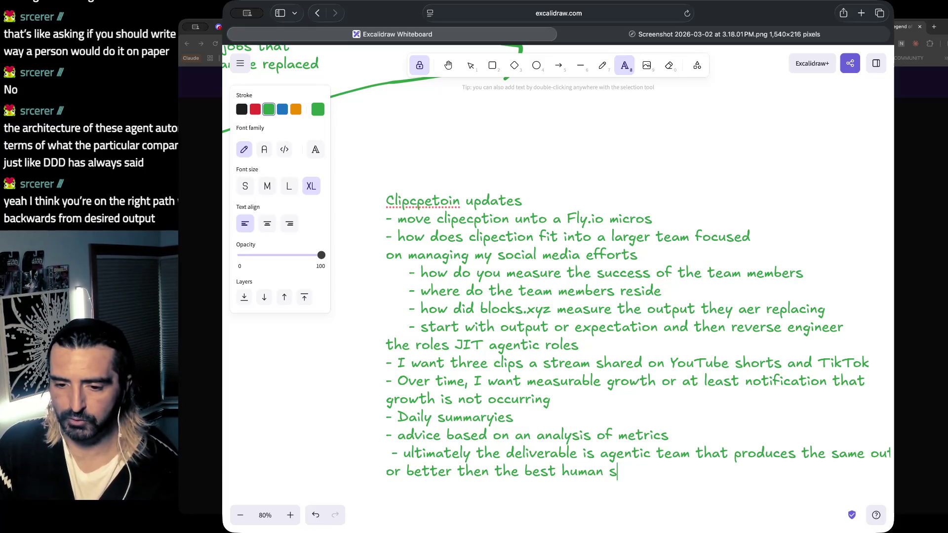
{"action": "type", "text": " tems"}
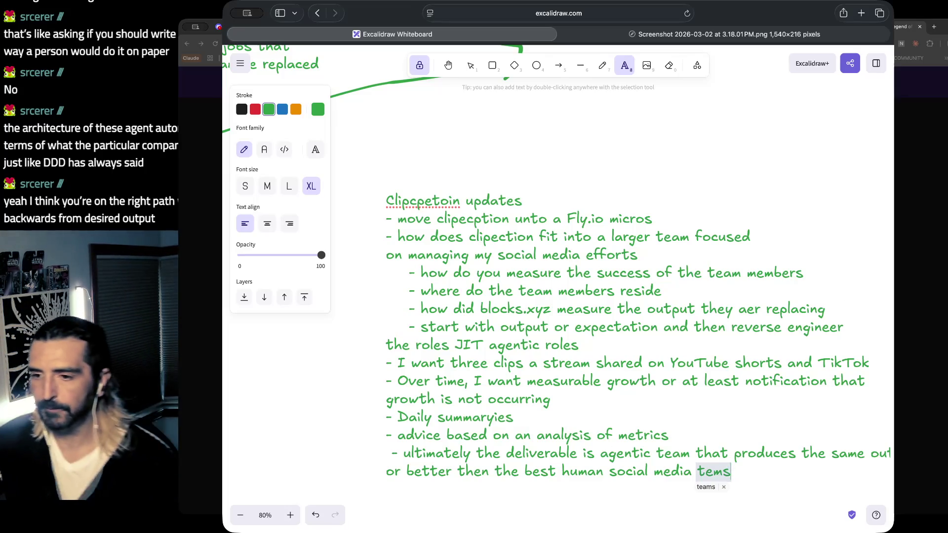
{"action": "key", "text": "super+Tab"}
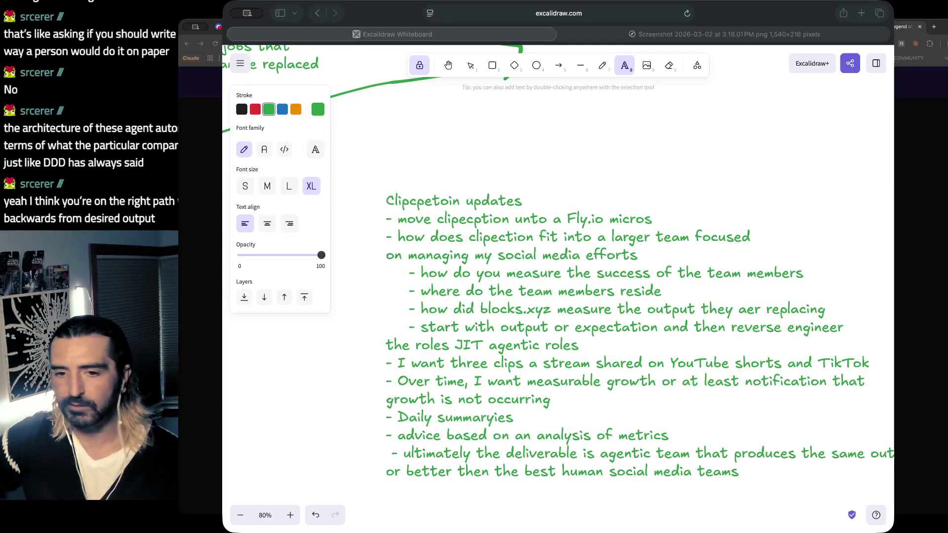
{"action": "scroll", "coordinate": [702, 194], "scroll_direction": "up", "scroll_amount": 5}
{"action": "scroll", "coordinate": [703, 194], "scroll_direction": "up", "scroll_amount": 15}
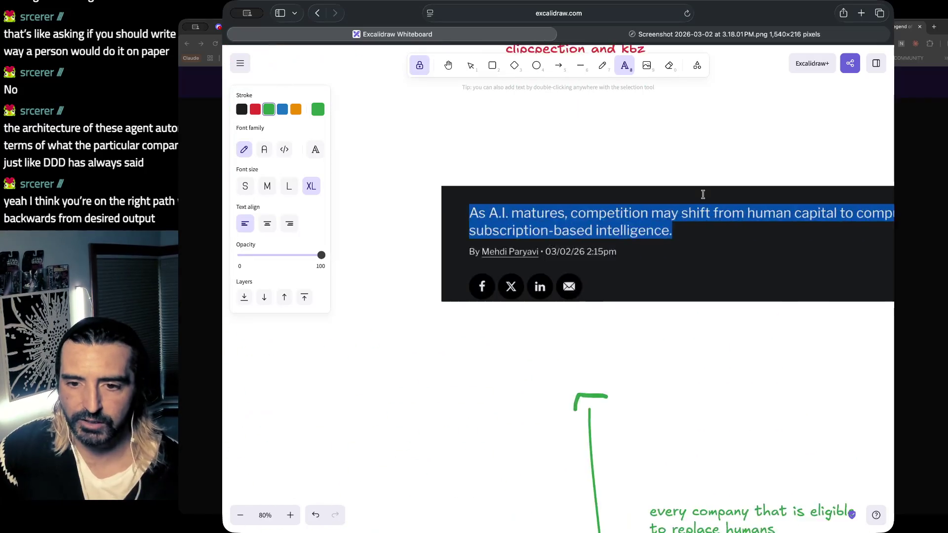
{"action": "scroll", "coordinate": [702, 194], "scroll_direction": "down", "scroll_amount": 20}
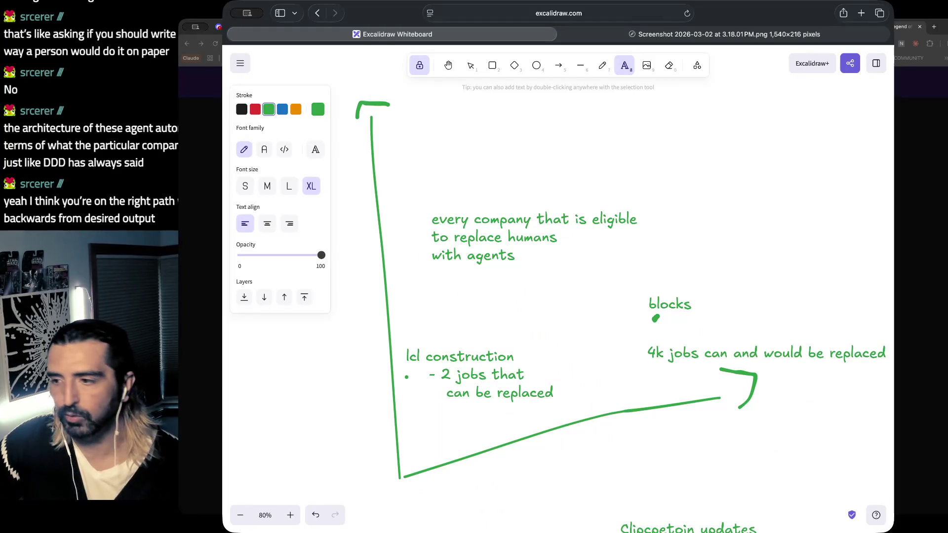
{"action": "key", "text": "super+Tab"}
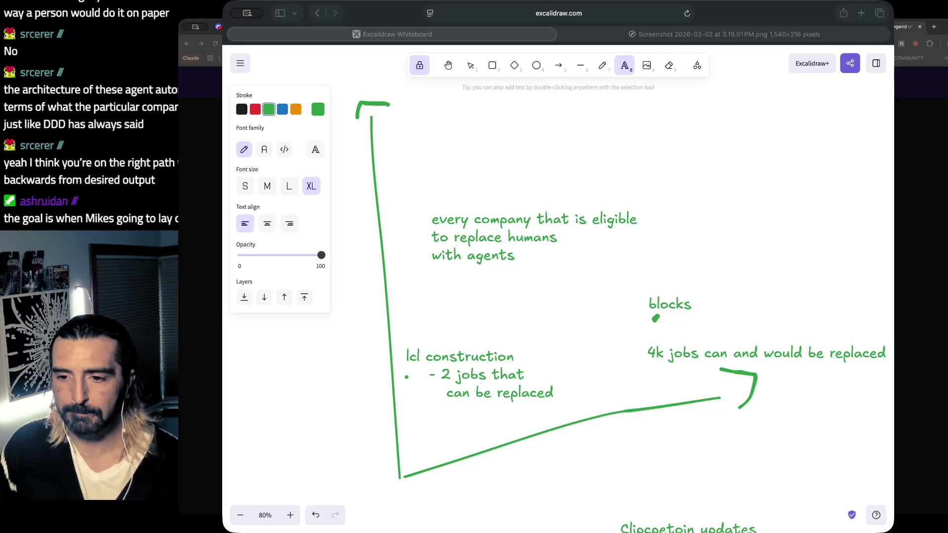
- Scroll the canvas to center the completed green Clipcpetoin updates list
{"action": "scroll", "coordinate": [624, 321], "scroll_direction": "down", "scroll_amount": 15}
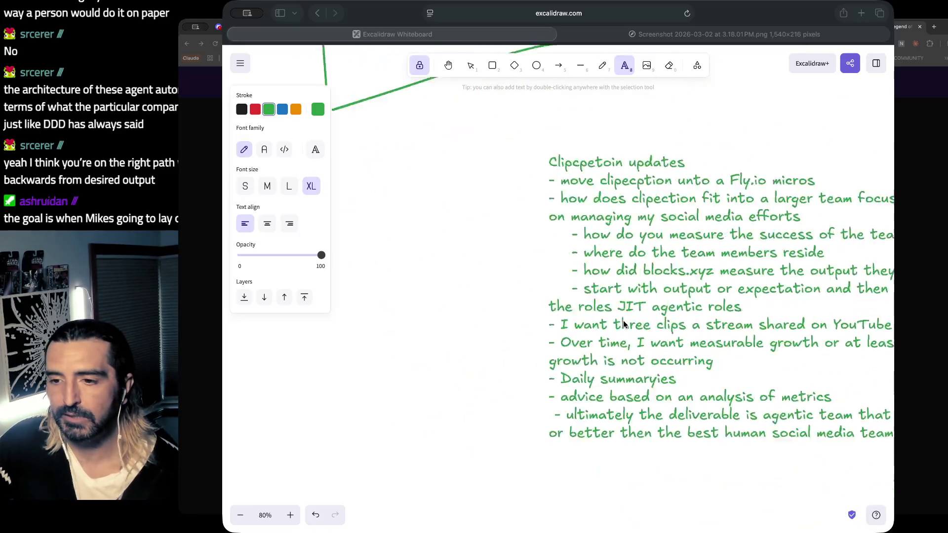
{"action": "scroll", "coordinate": [623, 324], "scroll_direction": "left", "scroll_amount": 10}
{"action": "scroll", "coordinate": [623, 324], "scroll_direction": "right", "scroll_amount": 10}
{"action": "scroll", "coordinate": [623, 325], "scroll_direction": "down", "scroll_amount": 15}
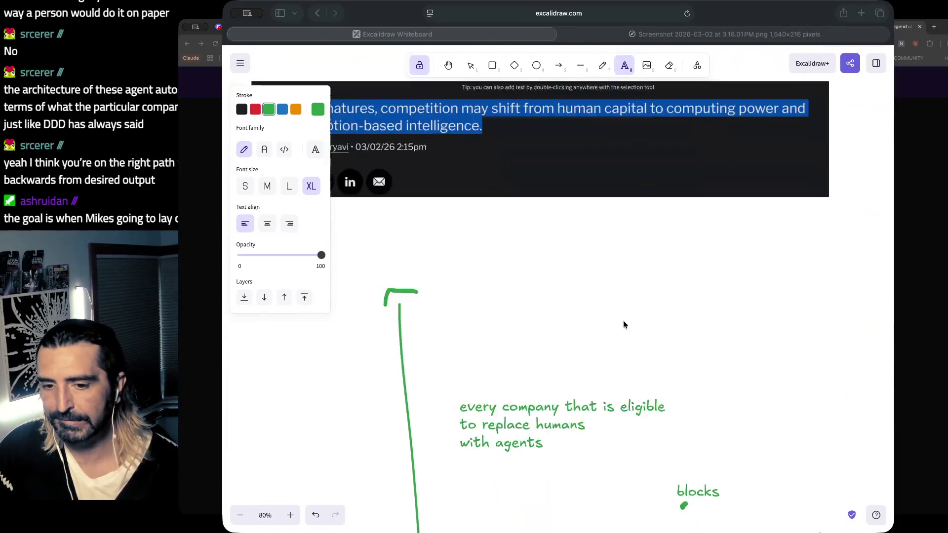
{"action": "scroll", "coordinate": [623, 324], "scroll_direction": "up", "scroll_amount": 5}
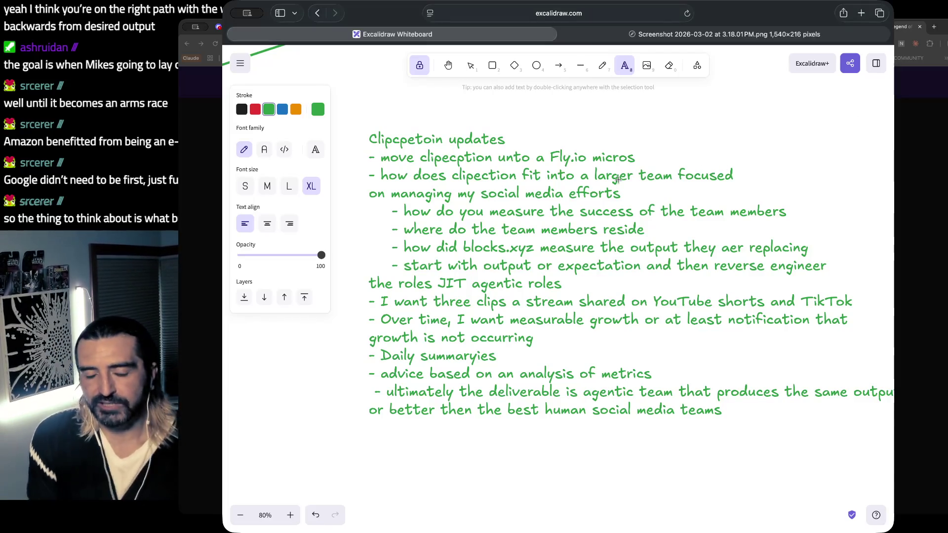
- Scroll the board up to the red 'TWO CLIENT PROEJCTS' and Monday March 2, 2026 notes
{"action": "scroll", "coordinate": [632, 297], "scroll_direction": "down", "scroll_amount": 4}
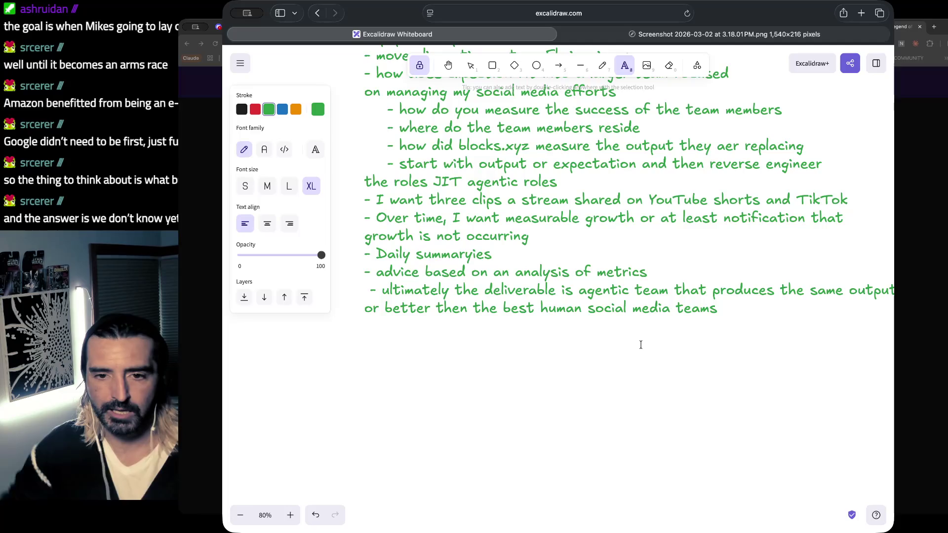
{"action": "scroll", "coordinate": [641, 344], "scroll_direction": "up", "scroll_amount": 1}
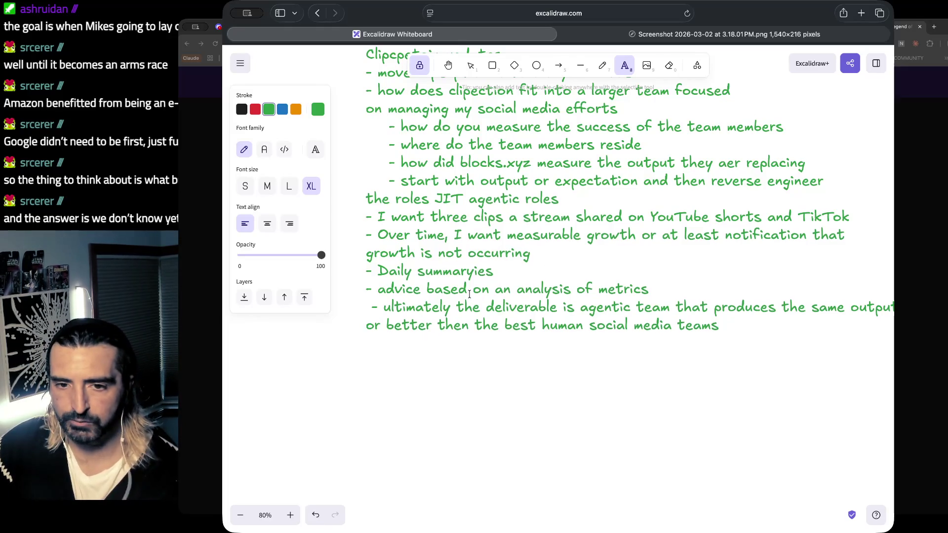
{"action": "scroll", "coordinate": [557, 291], "scroll_direction": "up", "scroll_amount": 2}
{"action": "scroll", "coordinate": [557, 291], "scroll_direction": "up", "scroll_amount": 2}
{"action": "scroll", "coordinate": [614, 199], "scroll_direction": "up", "scroll_amount": 1}
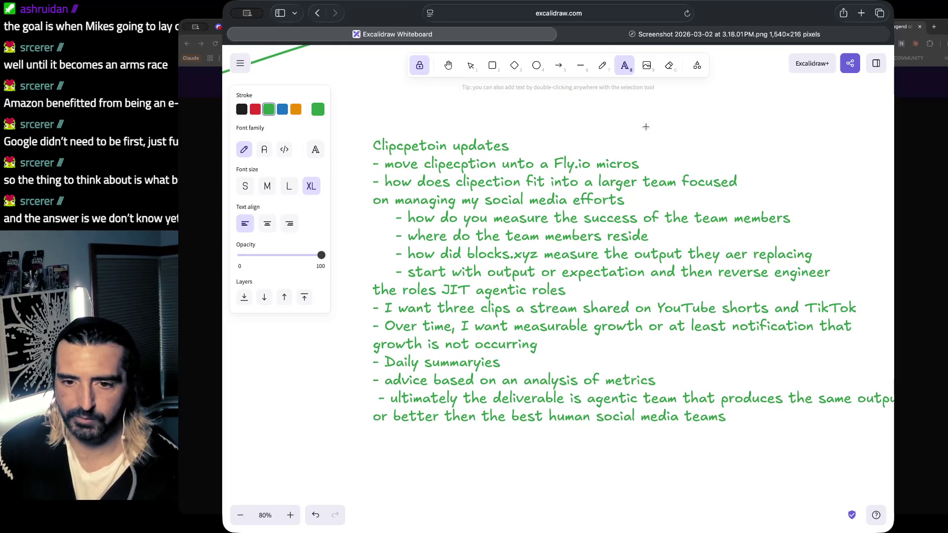
{"action": "scroll", "coordinate": [614, 200], "scroll_direction": "left", "scroll_amount": 2}
{"action": "scroll", "coordinate": [613, 200], "scroll_direction": "up", "scroll_amount": 1}
{"action": "scroll", "coordinate": [613, 200], "scroll_direction": "up", "scroll_amount": 10}
{"action": "scroll", "coordinate": [614, 200], "scroll_direction": "left", "scroll_amount": 10}
{"action": "scroll", "coordinate": [614, 200], "scroll_direction": "right", "scroll_amount": 10}
{"action": "scroll", "coordinate": [614, 200], "scroll_direction": "up", "scroll_amount": 3}
{"action": "scroll", "coordinate": [614, 200], "scroll_direction": "up", "scroll_amount": 1}
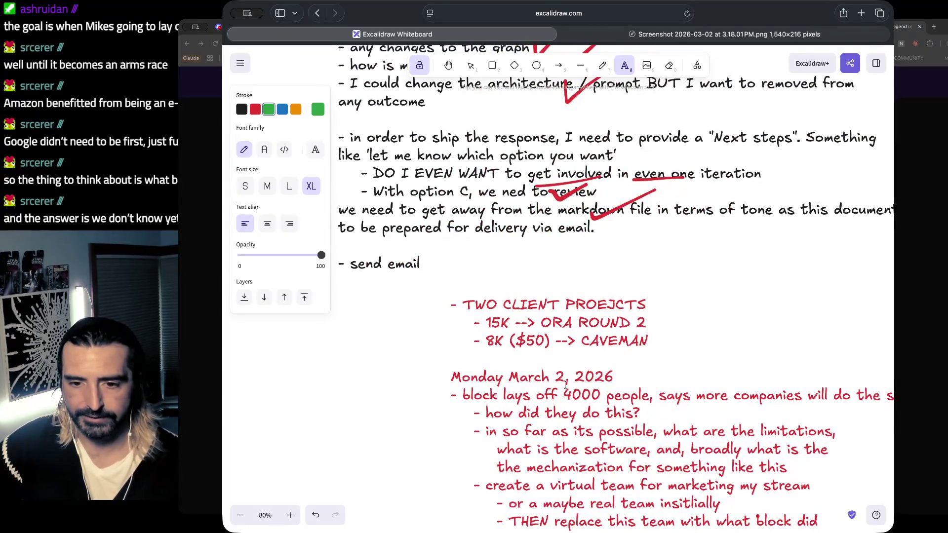
- Open the red client-projects note and highlight part of its lines
{"action": "left_click", "coordinate": [561, 340]}
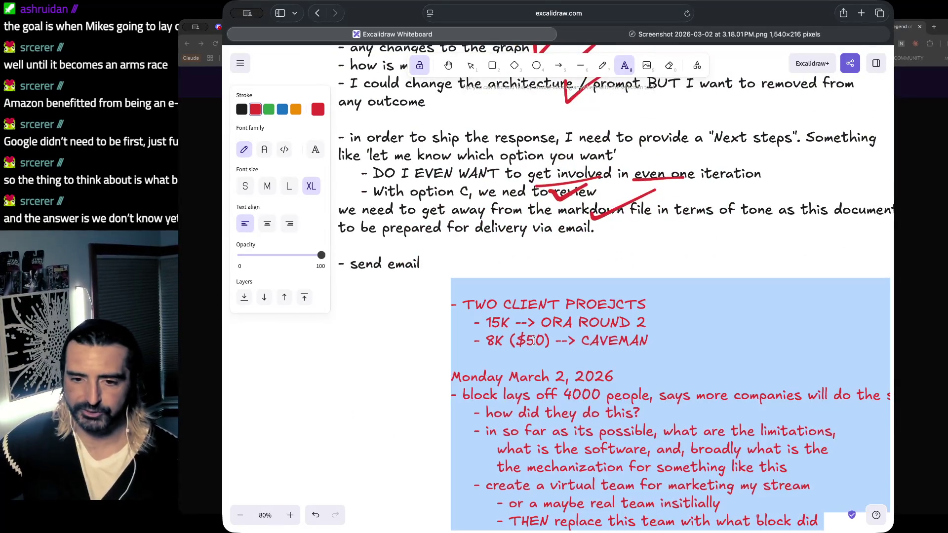
{"action": "left_click", "coordinate": [506, 341]}
{"action": "mouse_move", "coordinate": [506, 341]}
{"action": "left_mouse_down"}
{"action": "mouse_move", "coordinate": [514, 353]}
{"action": "mouse_move", "coordinate": [517, 322]}
{"action": "mouse_move", "coordinate": [579, 322]}
{"action": "left_mouse_up"}
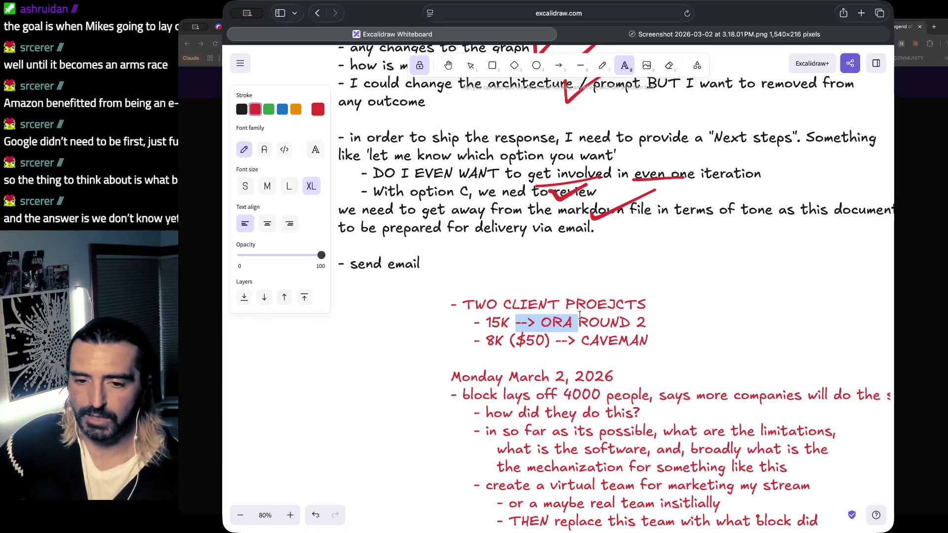
- Scroll back down to the green 'Clipcpetoin updates' list, then switch to the Legend of Ralph page
{"action": "scroll", "coordinate": [566, 302], "scroll_direction": "down", "scroll_amount": 10}
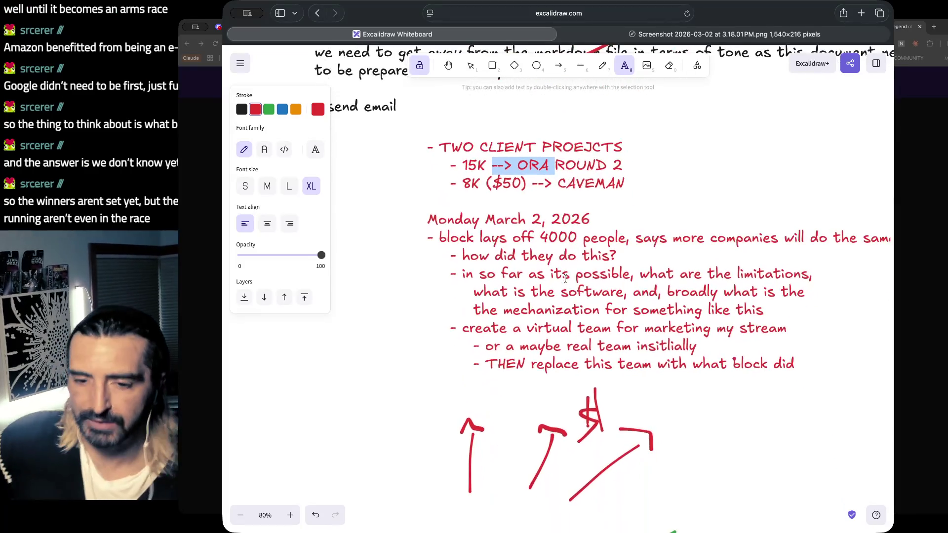
{"action": "scroll", "coordinate": [565, 279], "scroll_direction": "down", "scroll_amount": 15}
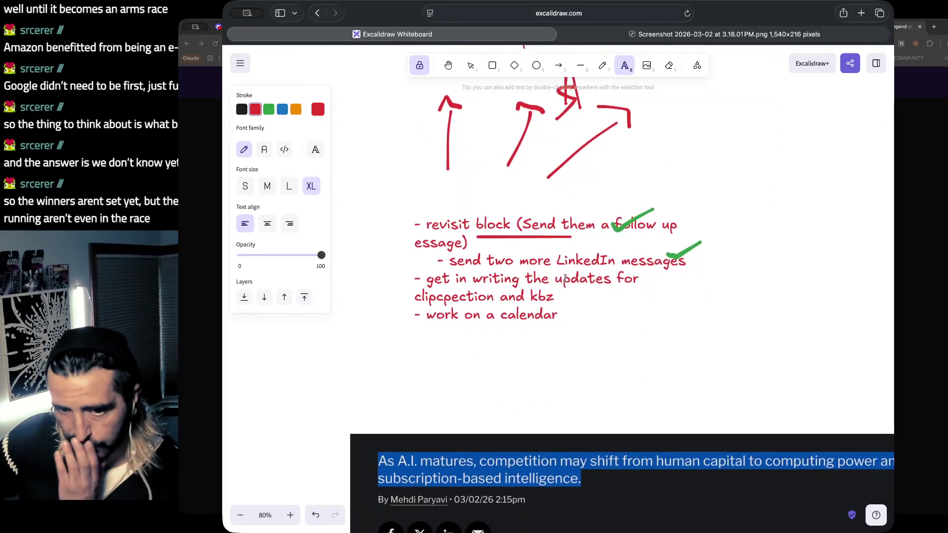
{"action": "scroll", "coordinate": [565, 279], "scroll_direction": "down", "scroll_amount": 5}
{"action": "scroll", "coordinate": [565, 279], "scroll_direction": "right", "scroll_amount": 2}
{"action": "scroll", "coordinate": [565, 279], "scroll_direction": "up", "scroll_amount": 8}
{"action": "scroll", "coordinate": [565, 279], "scroll_direction": "down", "scroll_amount": 3}
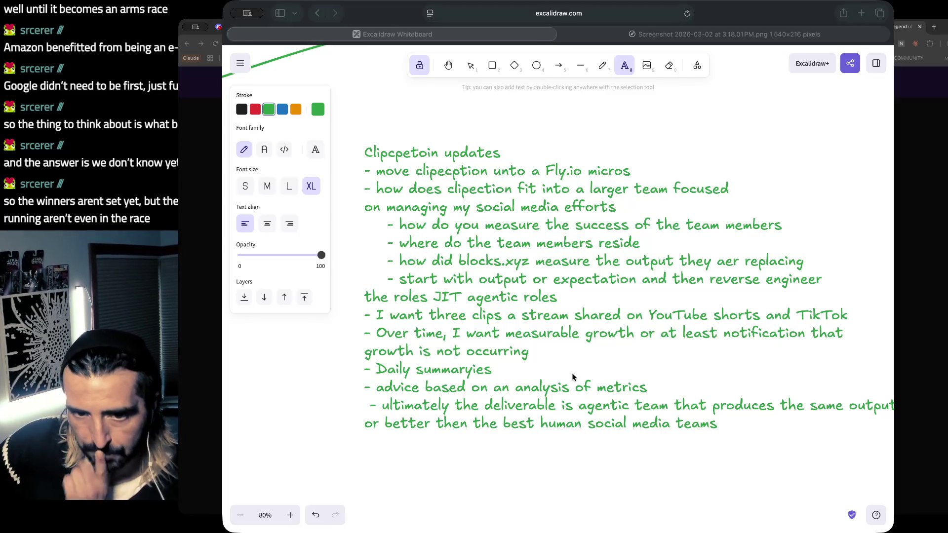
{"action": "scroll", "coordinate": [573, 374], "scroll_direction": "up", "scroll_amount": 4}
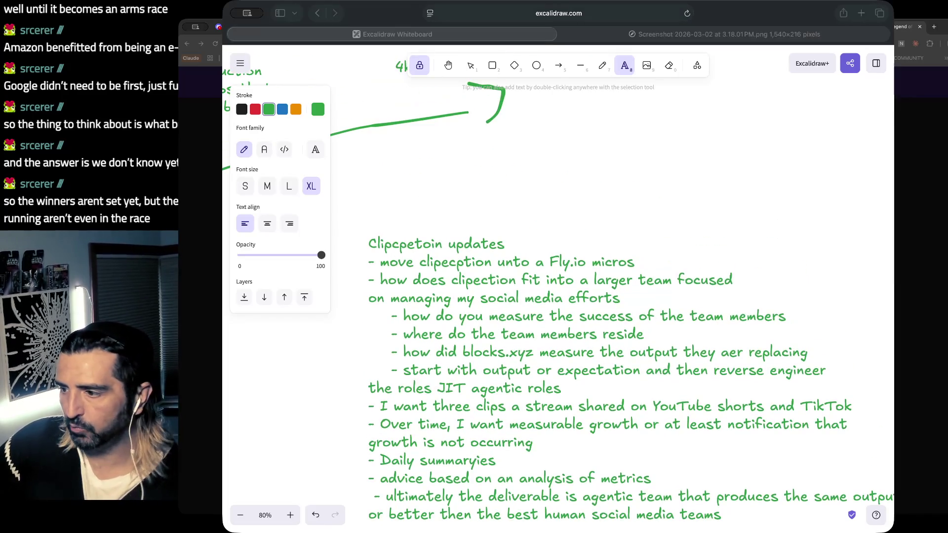
{"action": "key", "text": "super+Tab"}
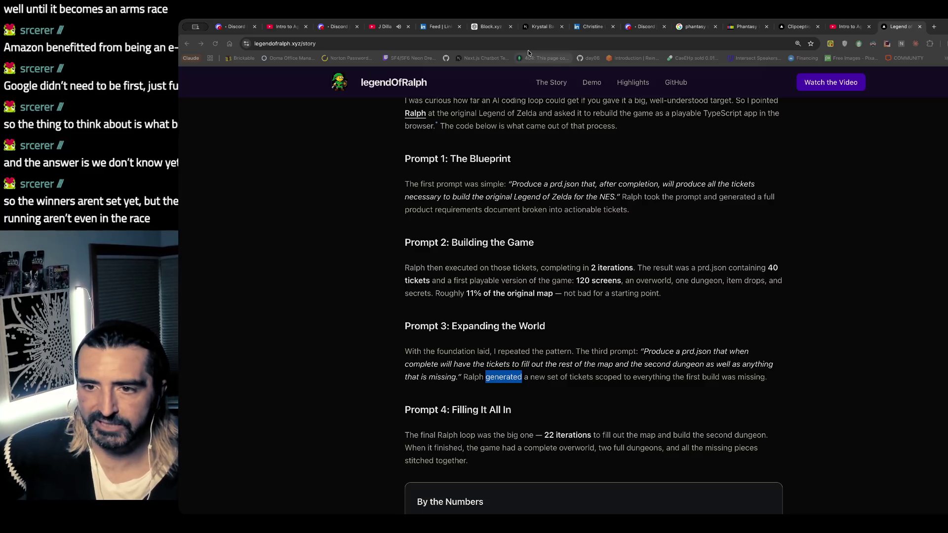
- Reopen the 'Ask HN: Who is hiring? (March 2026)' Hacker News tab
{"action": "key", "text": "ctrl+shift+t"}
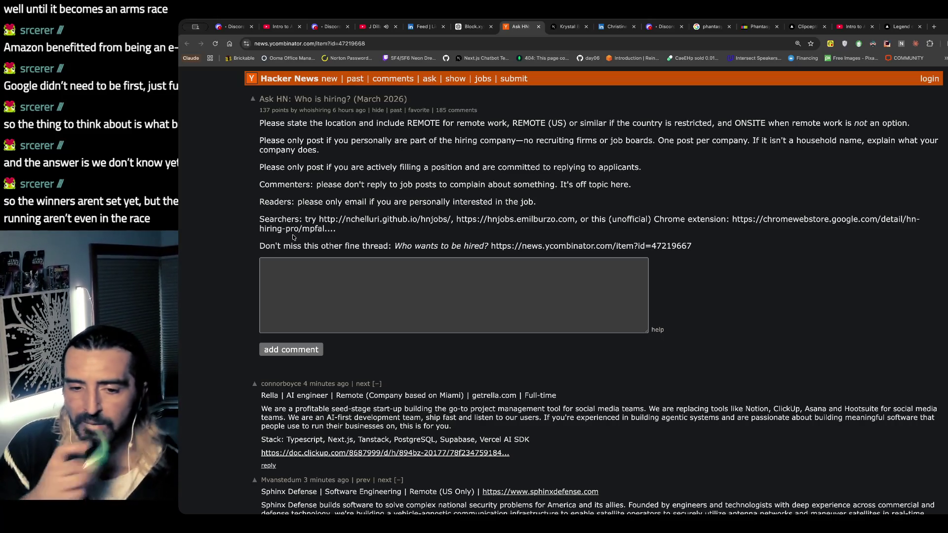
- Highlight the Rella AI engineer post's description and open its doc.clickup.com job link
{"action": "scroll", "coordinate": [293, 237], "scroll_direction": "down", "scroll_amount": 4}
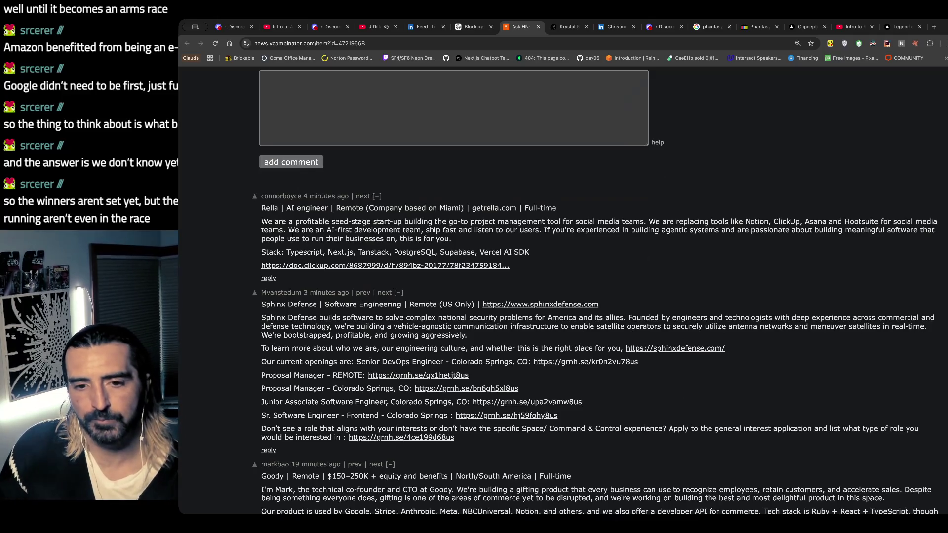
{"action": "left_click_drag", "start_coordinate": [299, 230], "coordinate": [301, 248]}
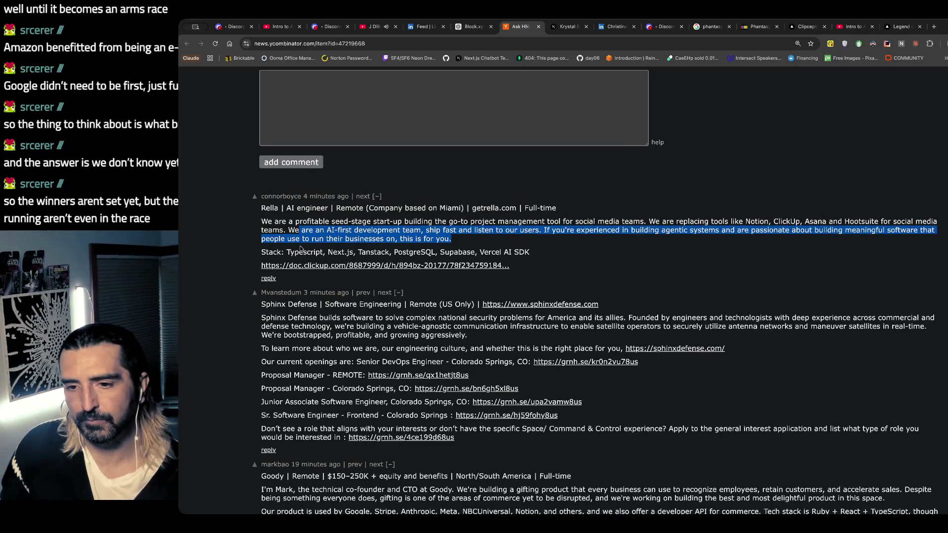
{"action": "mouse_move", "coordinate": [576, 221]}
{"action": "left_mouse_down"}
{"action": "mouse_move", "coordinate": [591, 218]}
{"action": "mouse_move", "coordinate": [591, 242]}
{"action": "left_mouse_up"}
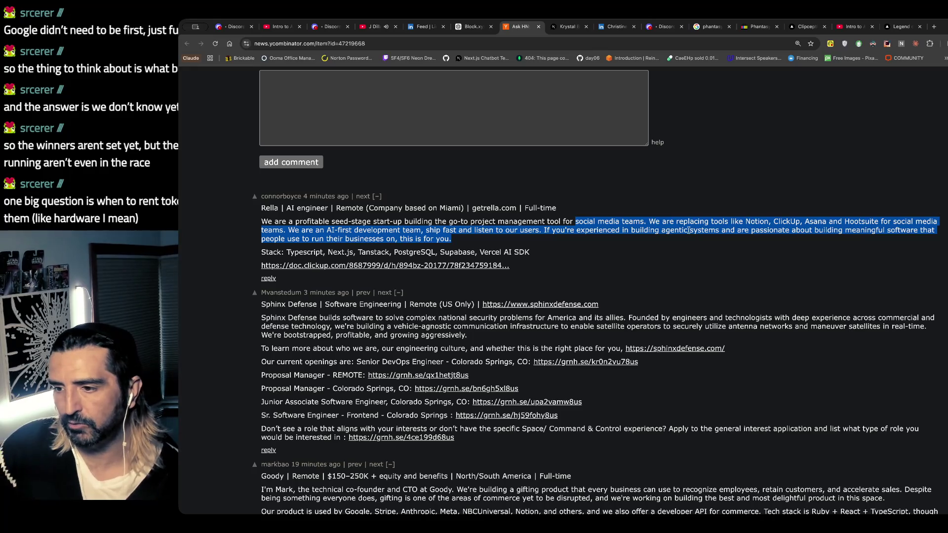
{"action": "left_click", "coordinate": [834, 213]}
{"action": "left_click_drag", "start_coordinate": [835, 220], "coordinate": [916, 220]}
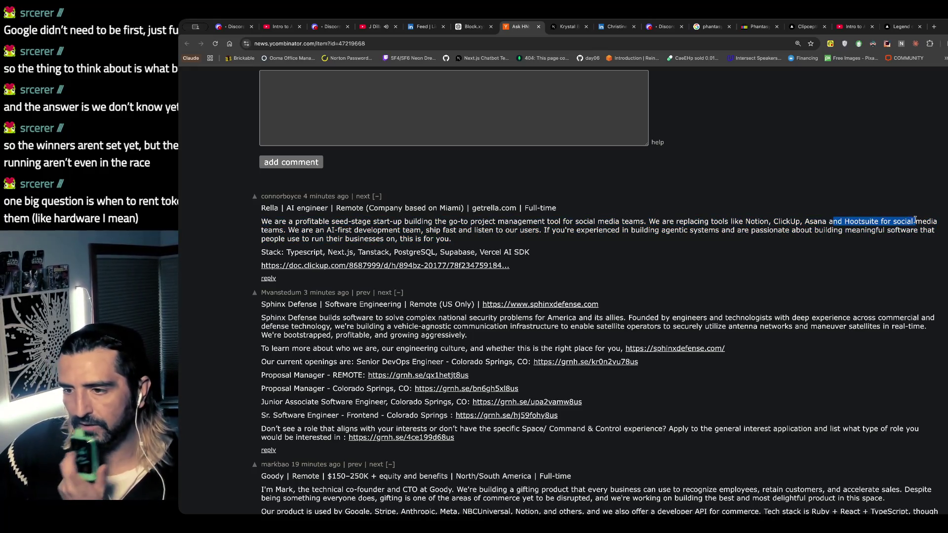
{"action": "mouse_move", "coordinate": [527, 221]}
{"action": "left_mouse_down"}
{"action": "mouse_move", "coordinate": [306, 232]}
{"action": "mouse_move", "coordinate": [451, 240]}
{"action": "left_mouse_up"}
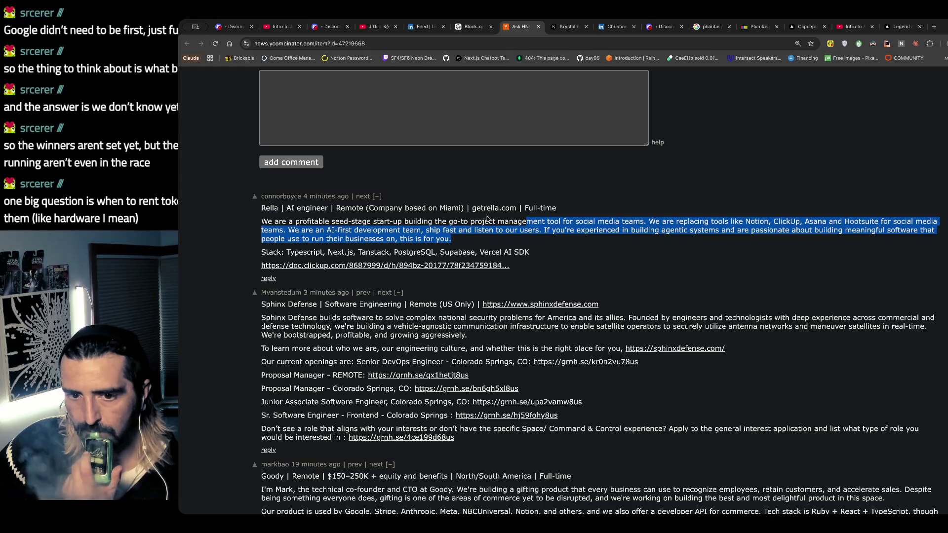
{"action": "left_click", "coordinate": [329, 266]}
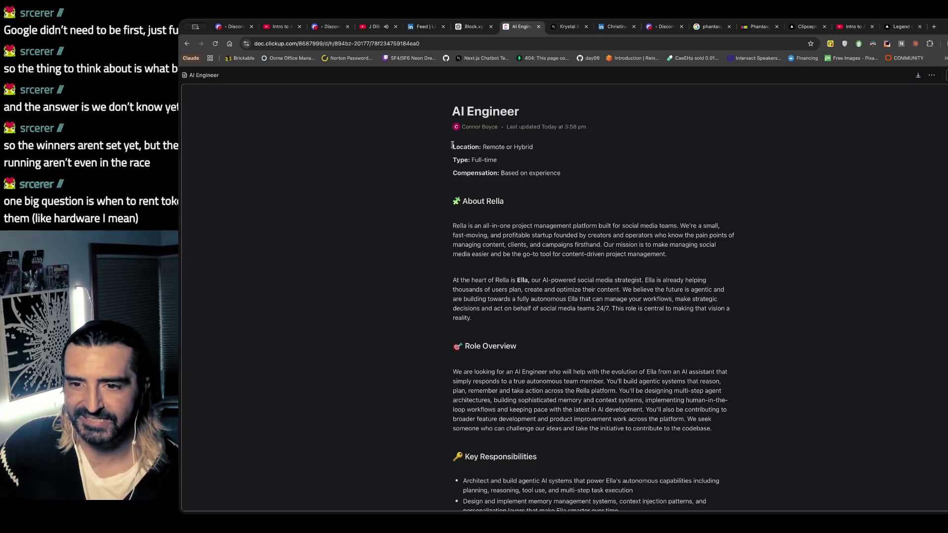
- Select the About Rella paragraphs of the AI Engineer posting, then start a new tab
{"action": "scroll", "coordinate": [434, 157], "scroll_direction": "down", "scroll_amount": 1}
{"action": "left_click_drag", "start_coordinate": [434, 161], "coordinate": [451, 294]}
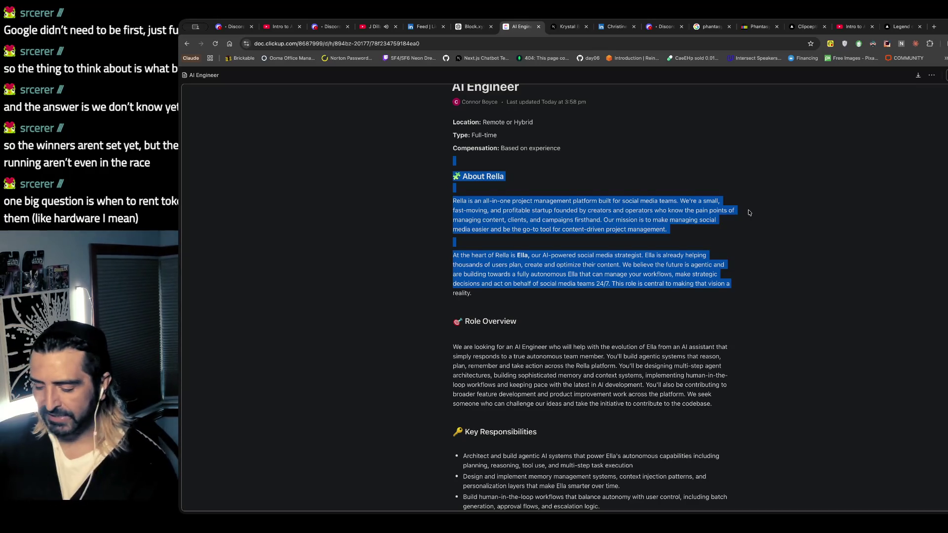
{"action": "key", "text": "ctrl+t"}
- Load legendofralph.xyz, go to its Demo page, then return to the Excalidraw board
{"action": "type", "text": "leg"}
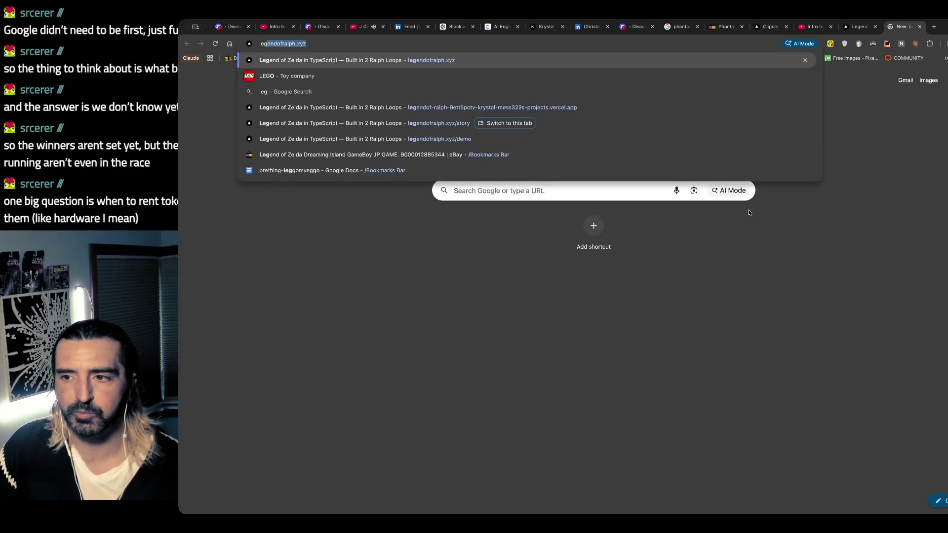
{"action": "key", "text": "Return"}
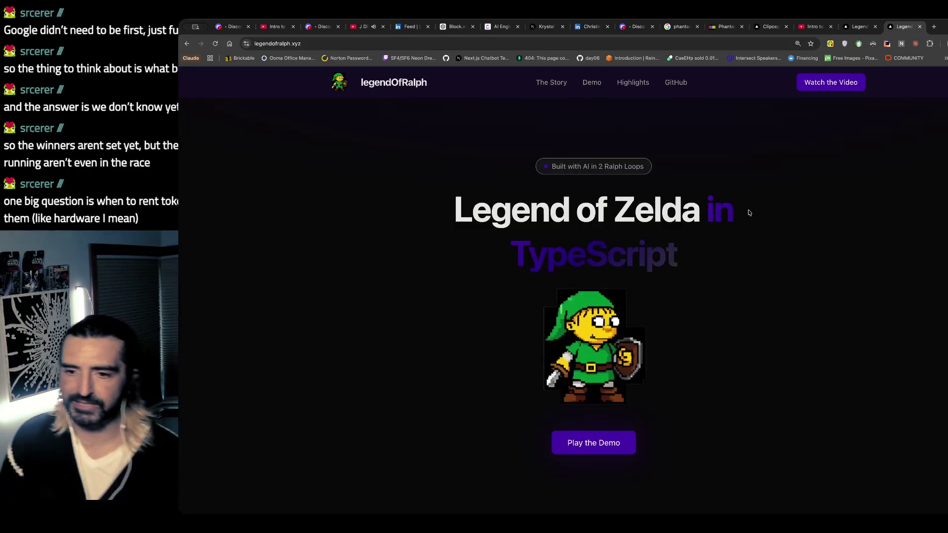
{"action": "left_click", "coordinate": [584, 87]}
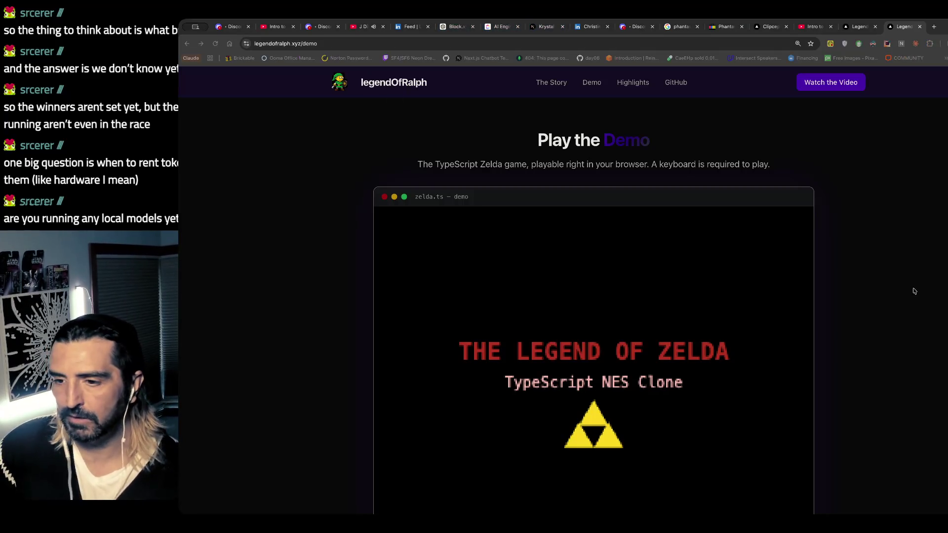
{"action": "key", "text": "super+Tab"}
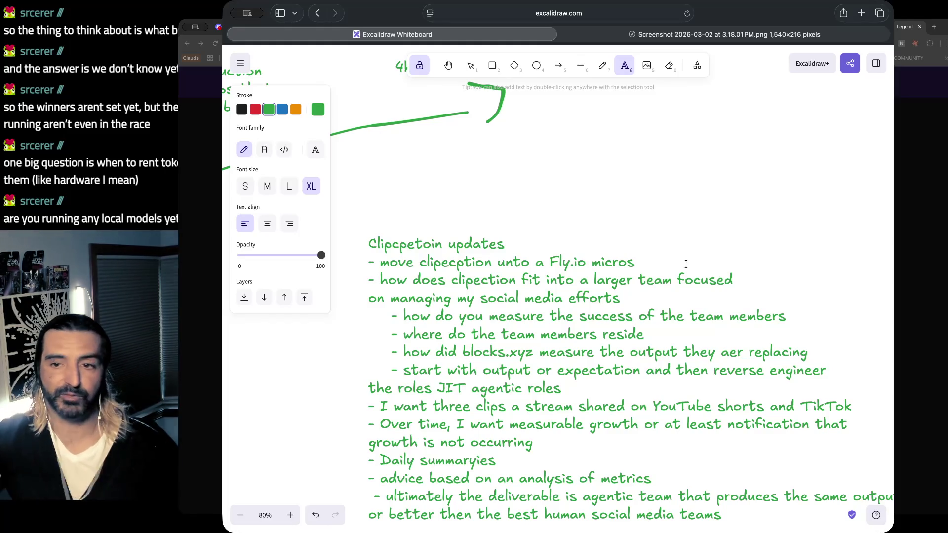
- Refocus the whiteboard and scroll to show the '4k jobs can and would be replaced' note
{"action": "scroll", "coordinate": [686, 264], "scroll_direction": "down", "scroll_amount": 3}
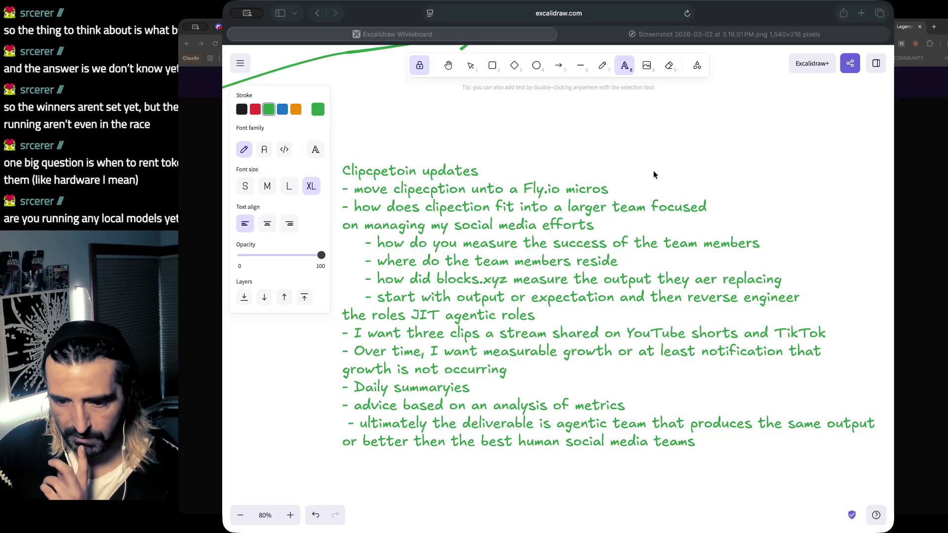
{"action": "left_click", "coordinate": [583, 115]}
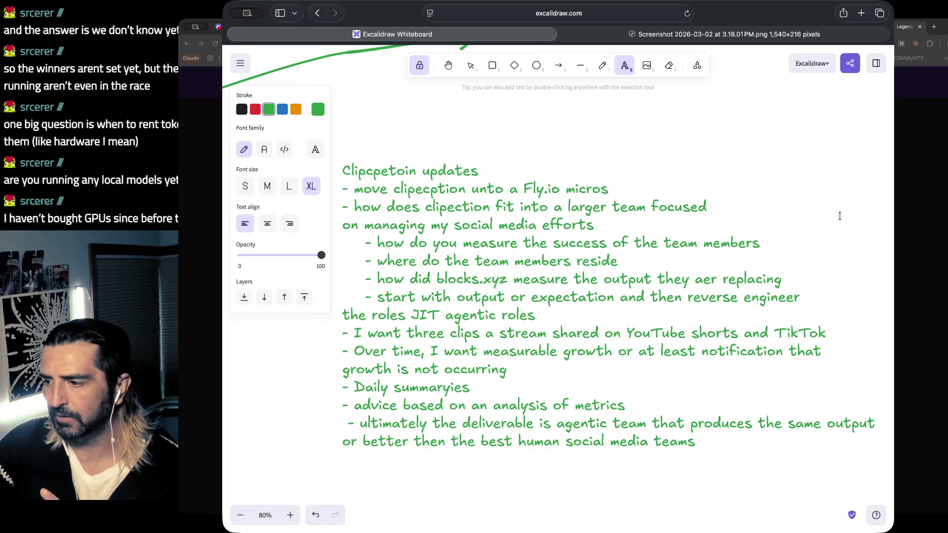
{"action": "scroll", "coordinate": [840, 216], "scroll_direction": "up", "scroll_amount": 10}
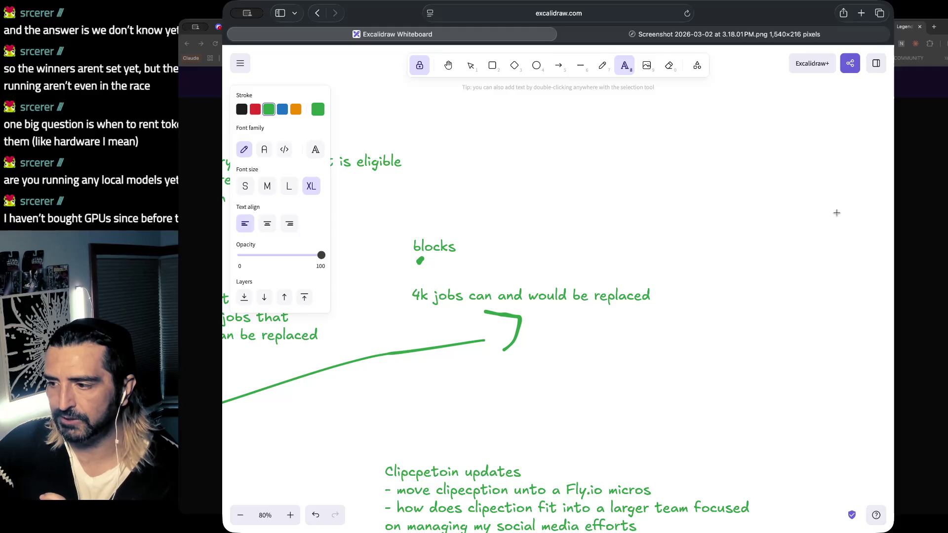
{"action": "scroll", "coordinate": [840, 216], "scroll_direction": "down", "scroll_amount": 1}
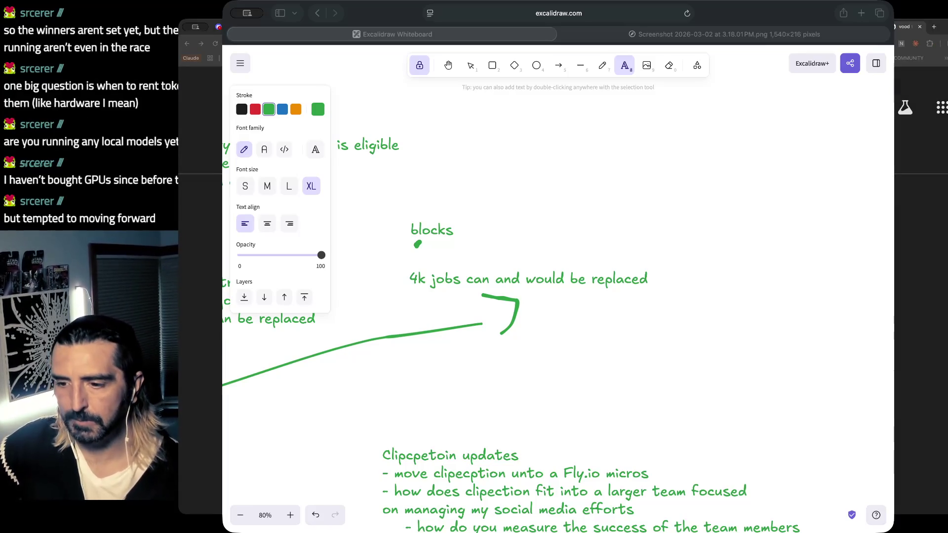
- Correct the Google query to 'voodoo three gpu' and run the search
{"action": "key", "text": "super+Tab"}
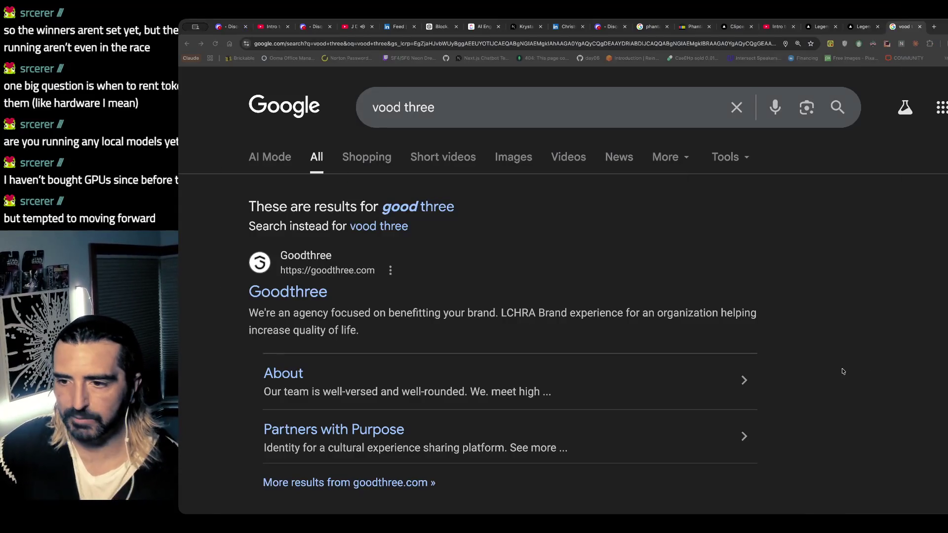
{"action": "left_click", "coordinate": [401, 106]}
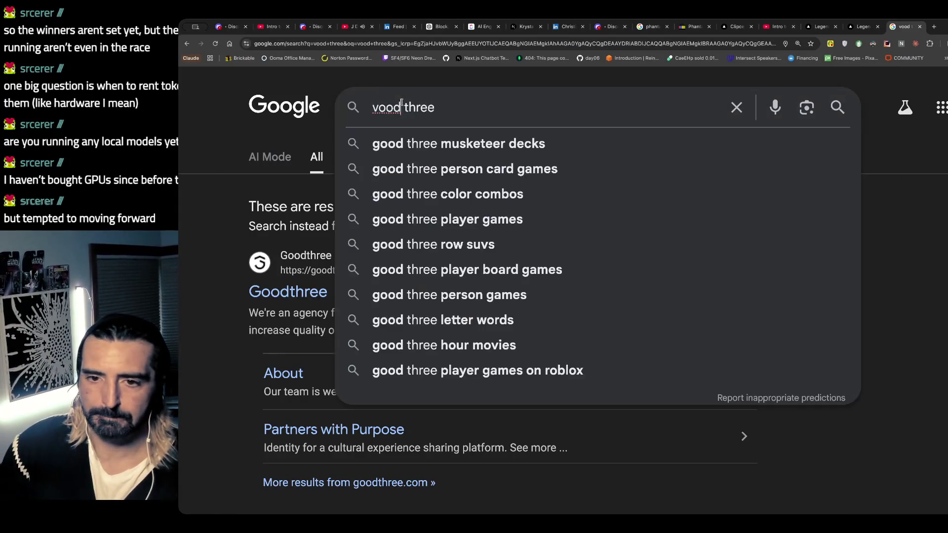
{"action": "type", "text": "oo"}
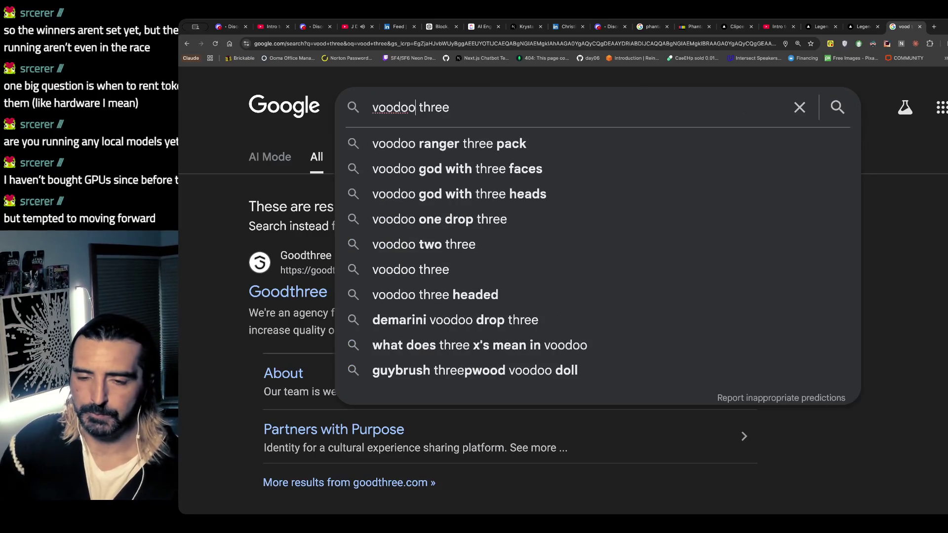
{"action": "left_click", "coordinate": [455, 118]}
{"action": "type", "text": "gpu"}
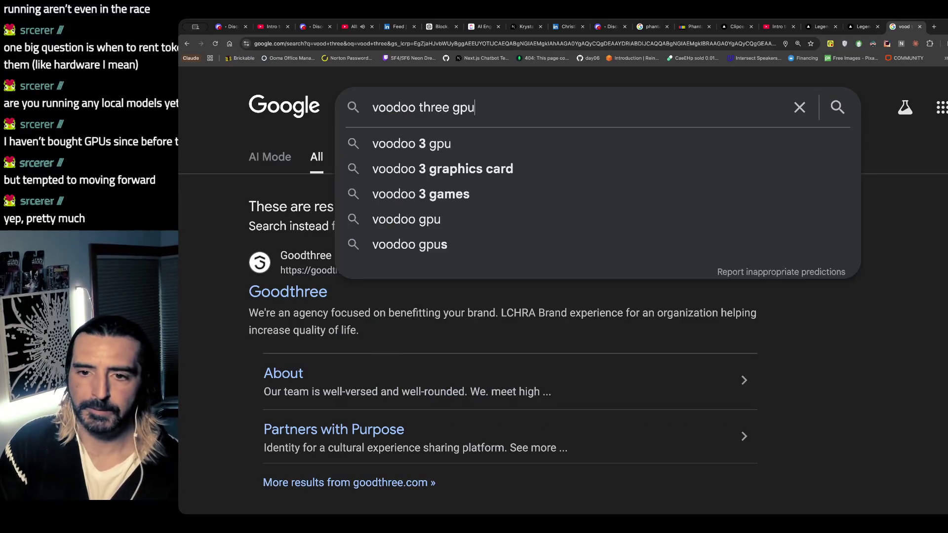
{"action": "key", "text": "Return"}
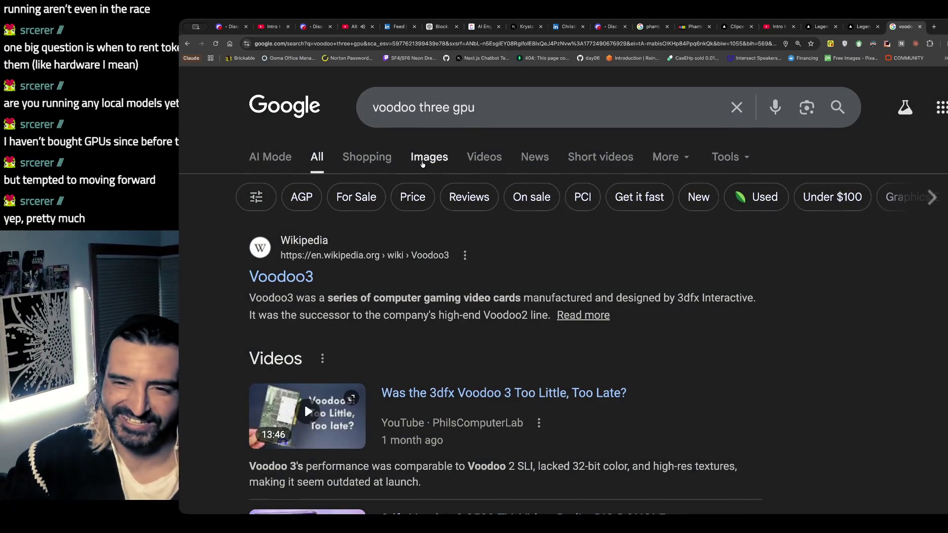
- Open the image results and the sponsored eBay Voodoo 3 3500TV listing
{"action": "left_click", "coordinate": [423, 161]}
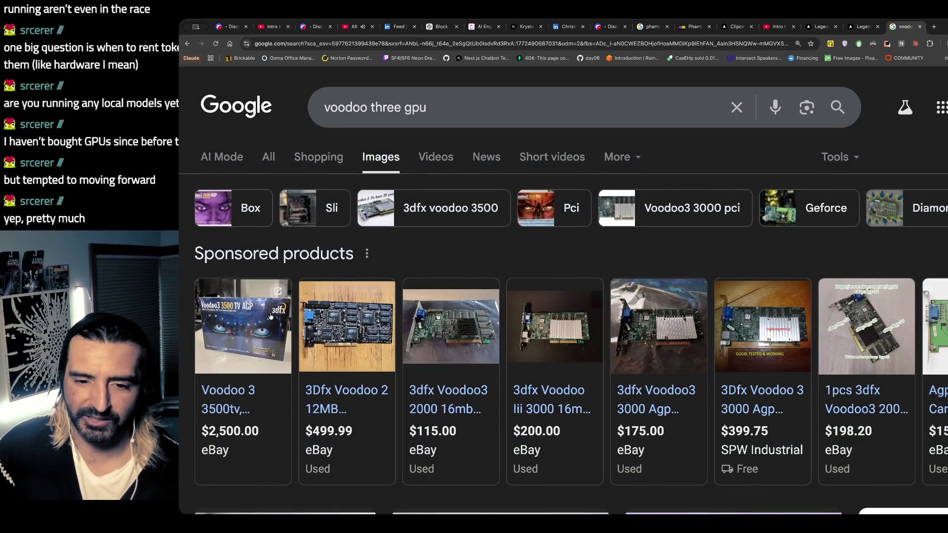
{"action": "left_click", "coordinate": [254, 319]}
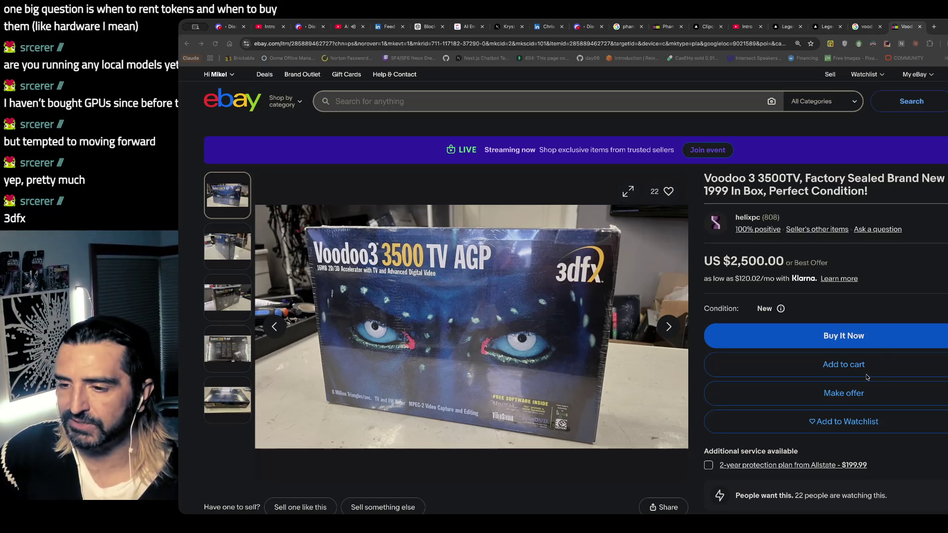
{"action": "key", "text": "super+Tab"}
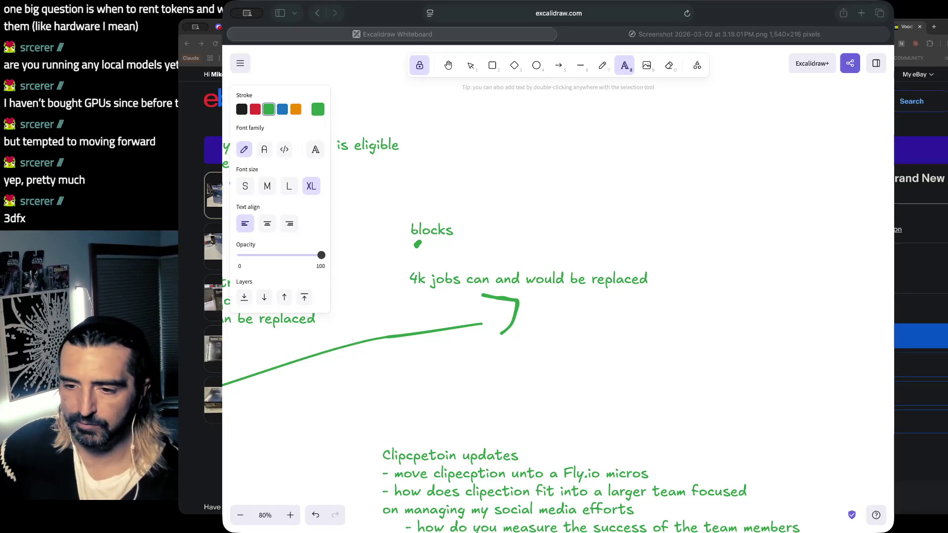
- Refocus Excalidraw and scroll to the full green 'Clipcpetoin updates' note
{"action": "left_click", "coordinate": [796, 312]}
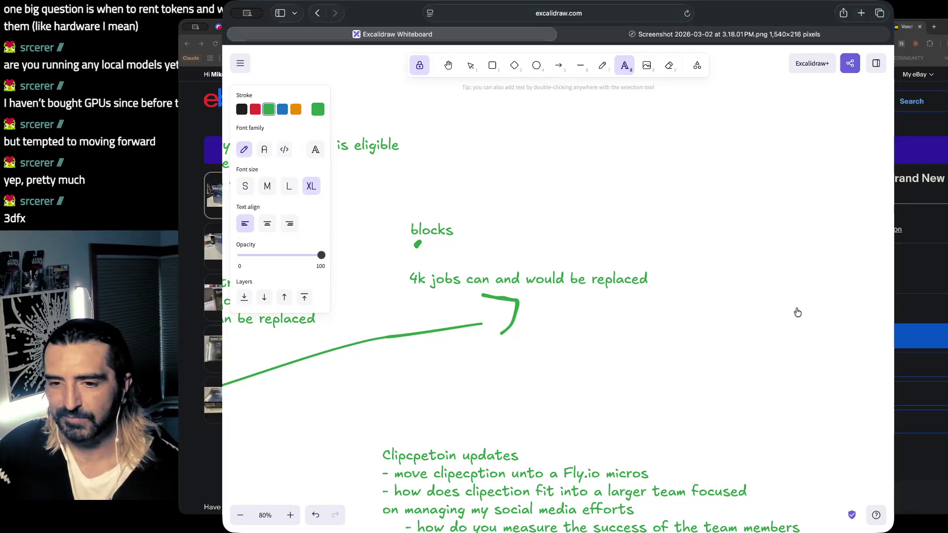
{"action": "scroll", "coordinate": [631, 272], "scroll_direction": "down", "scroll_amount": 6}
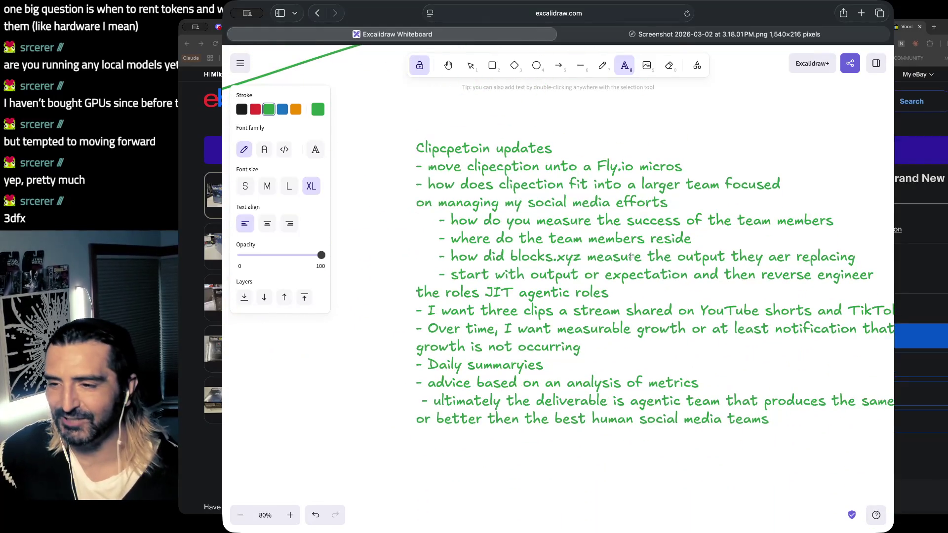
{"action": "scroll", "coordinate": [631, 272], "scroll_direction": "right", "scroll_amount": 1}
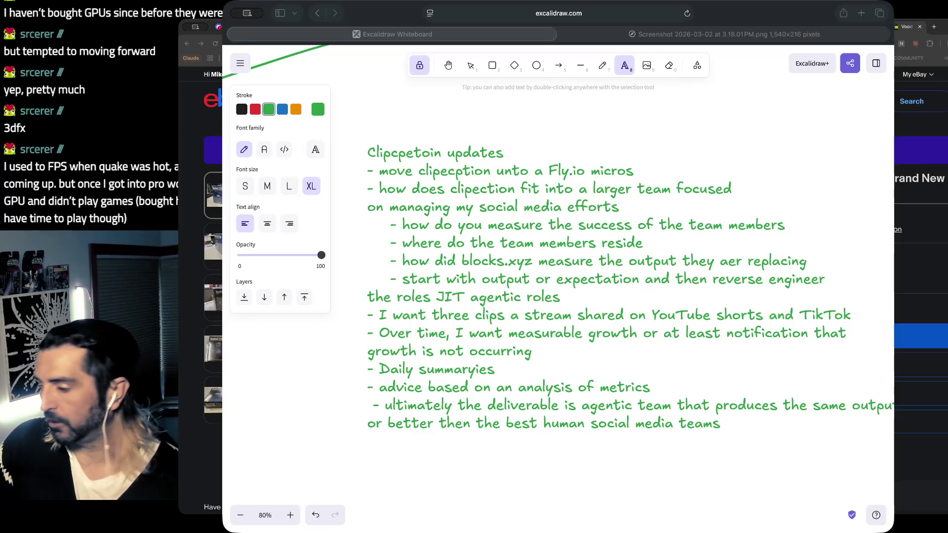
{"action": "left_click", "coordinate": [437, 295]}
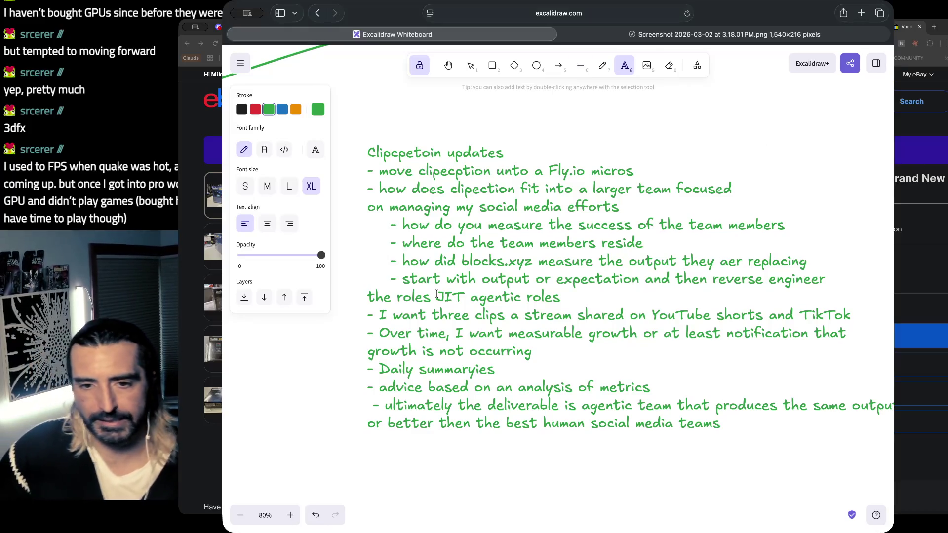
- Scroll up to review the red to-do list, then back down to the green notes
{"action": "scroll", "coordinate": [437, 294], "scroll_direction": "down", "scroll_amount": 1}
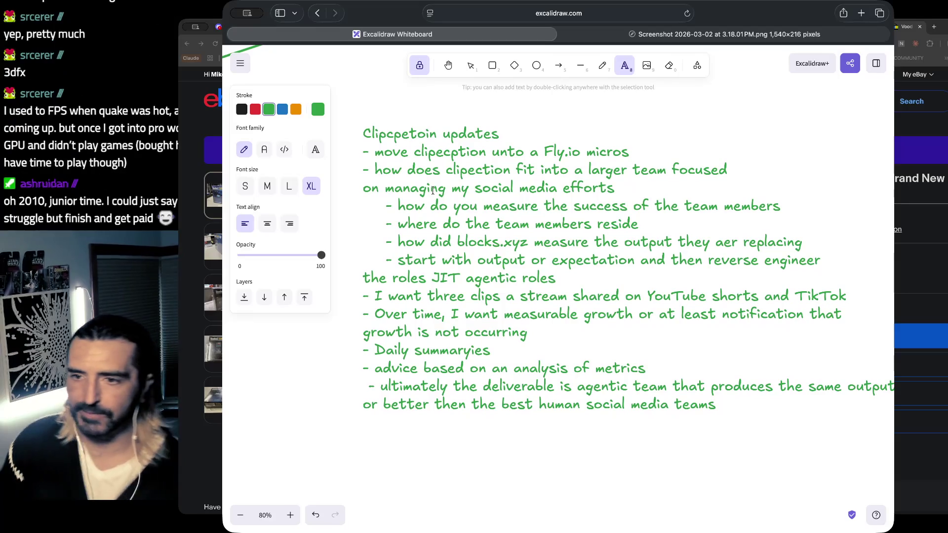
{"action": "scroll", "coordinate": [432, 191], "scroll_direction": "up", "scroll_amount": 10}
{"action": "scroll", "coordinate": [433, 191], "scroll_direction": "up", "scroll_amount": 15}
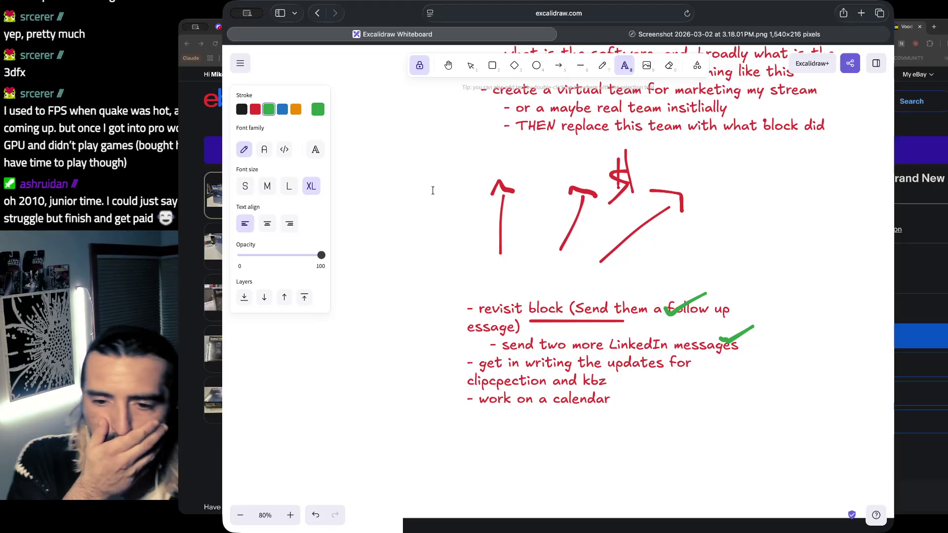
{"action": "scroll", "coordinate": [433, 190], "scroll_direction": "down", "scroll_amount": 1}
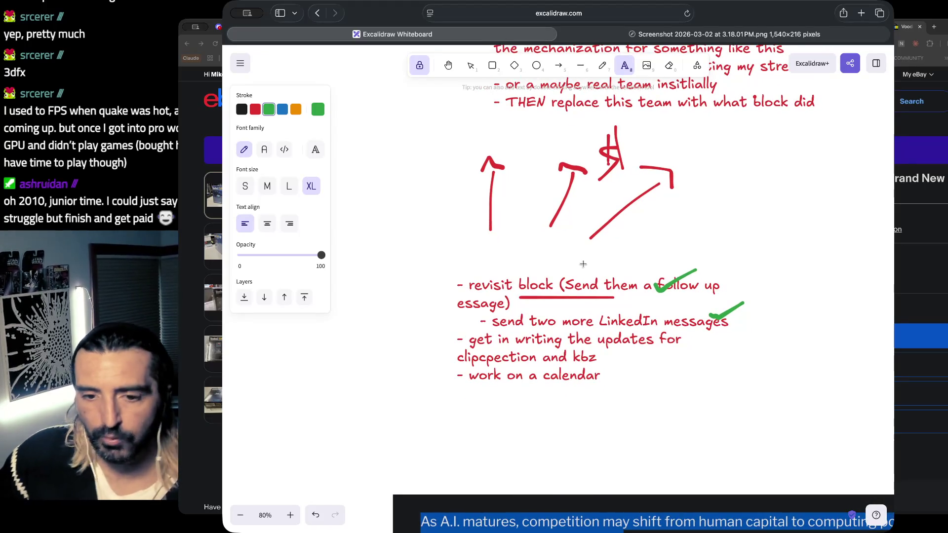
{"action": "left_click", "coordinate": [557, 359]}
{"action": "scroll", "coordinate": [568, 359], "scroll_direction": "down", "scroll_amount": 5}
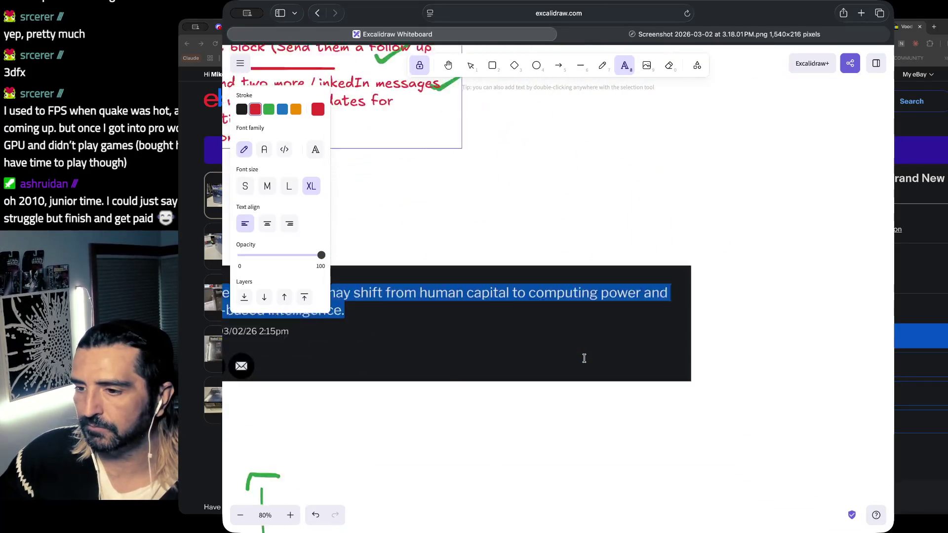
{"action": "scroll", "coordinate": [584, 359], "scroll_direction": "down", "scroll_amount": 15}
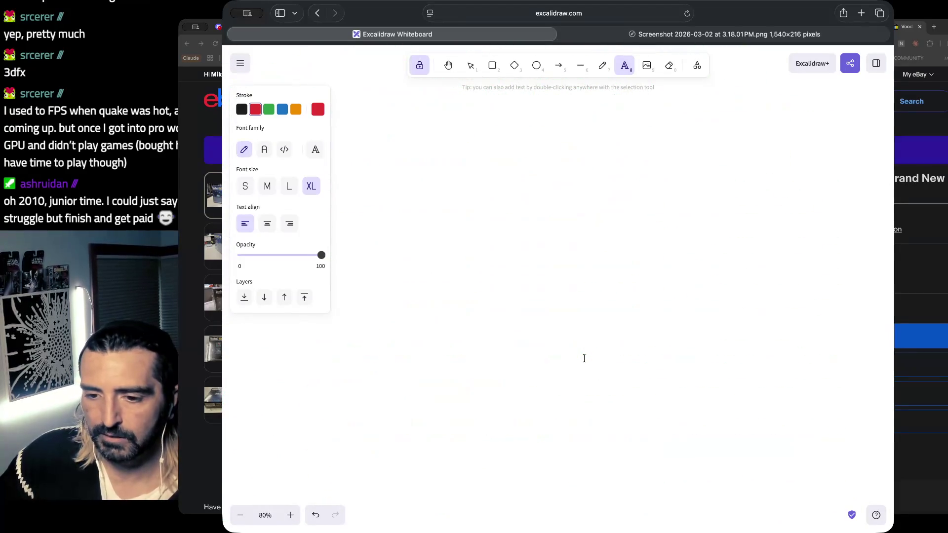
{"action": "scroll", "coordinate": [584, 358], "scroll_direction": "up", "scroll_amount": 10}
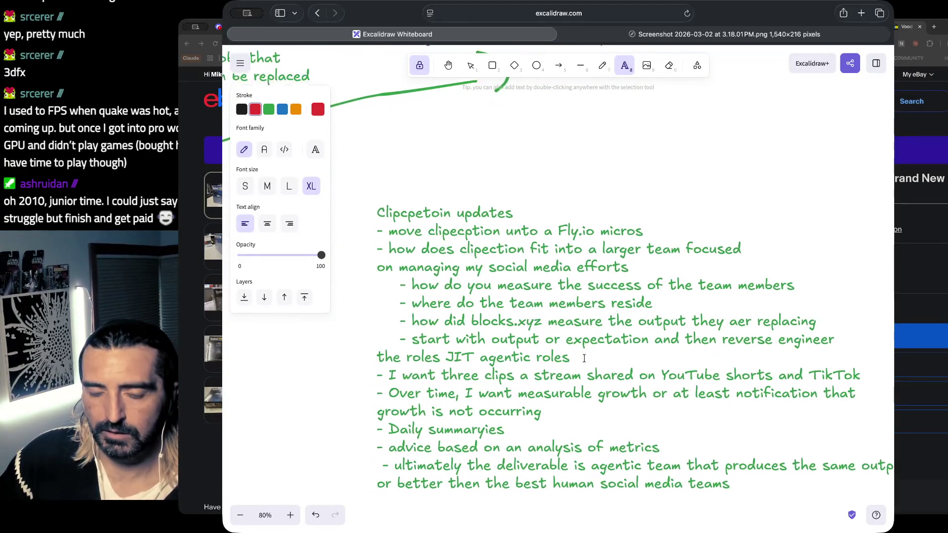
{"action": "scroll", "coordinate": [584, 359], "scroll_direction": "down", "scroll_amount": 1}
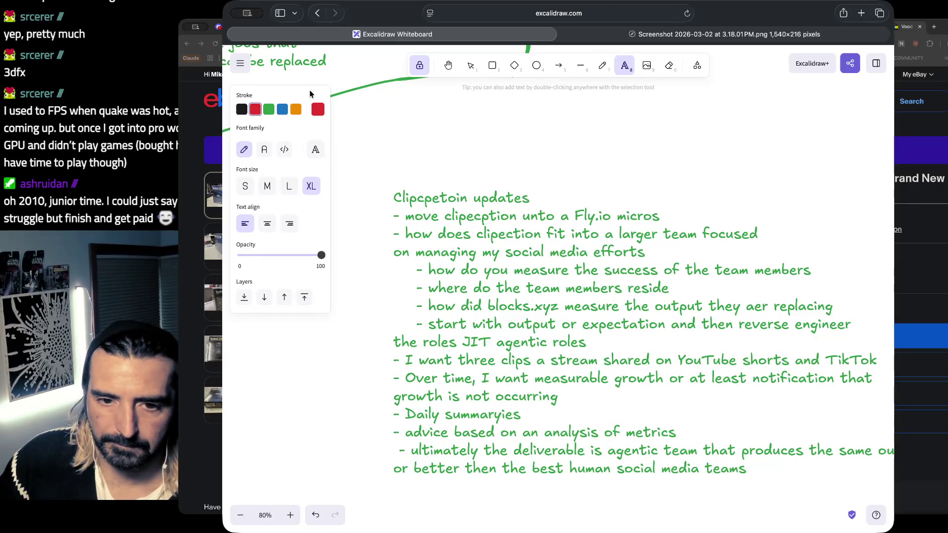
- Pick orange as the stroke colour, leaving the green updates list unchanged
{"action": "left_click", "coordinate": [269, 109]}
{"action": "left_click", "coordinate": [295, 109]}
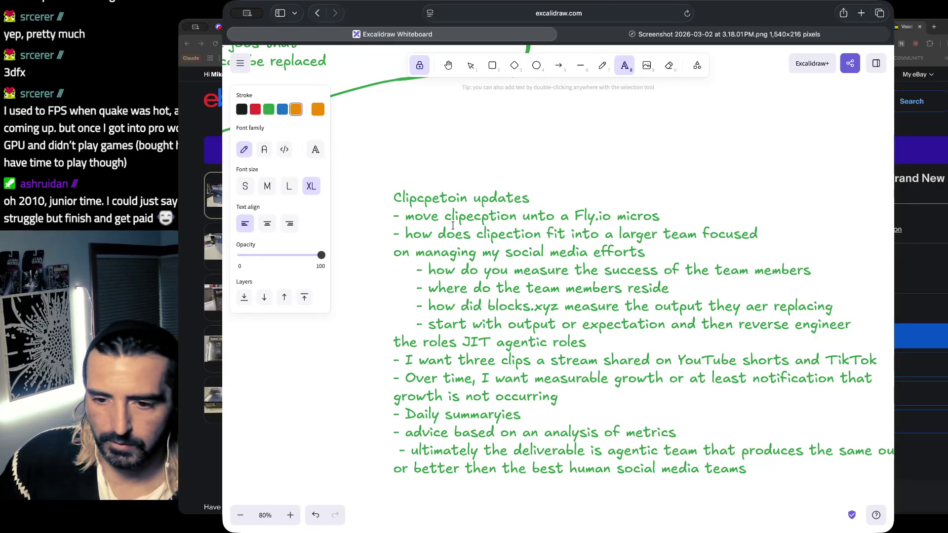
{"action": "scroll", "coordinate": [453, 226], "scroll_direction": "down", "scroll_amount": 5}
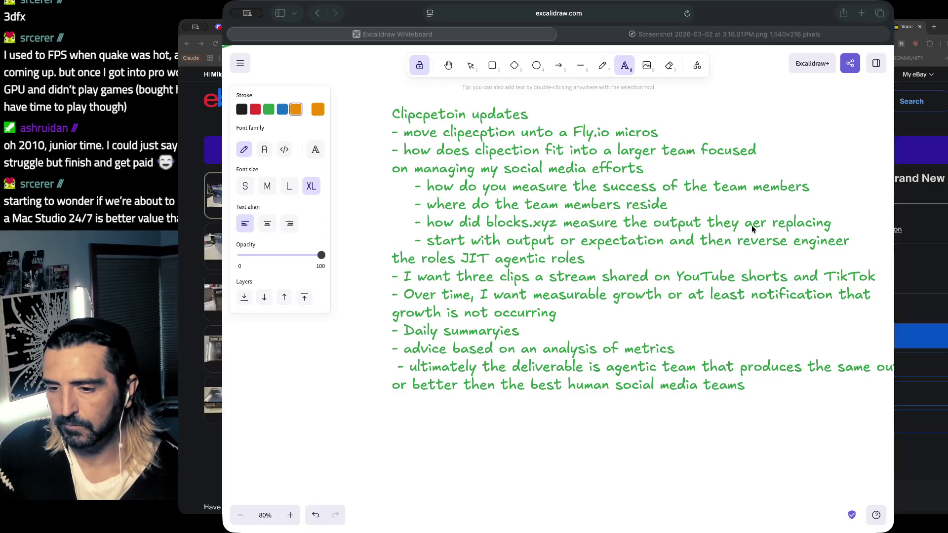
{"action": "left_click", "coordinate": [662, 240]}
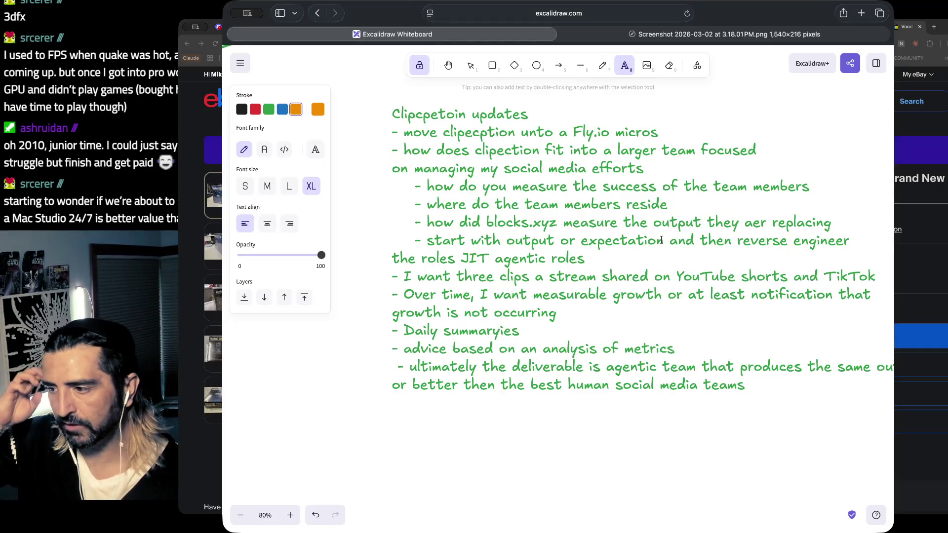
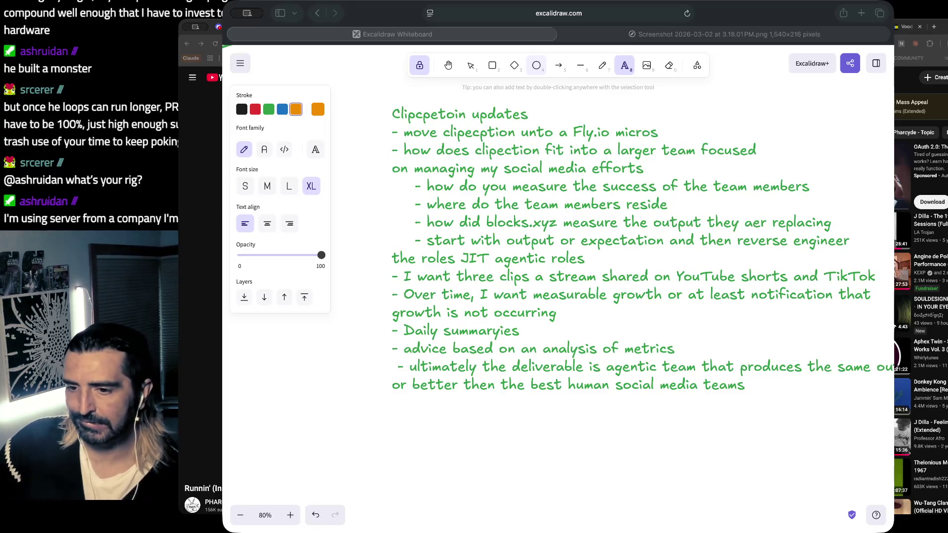
- Return to the Excalidraw whiteboard and start editing the green Clipception notes text block
{"action": "key", "text": "super+Tab"}
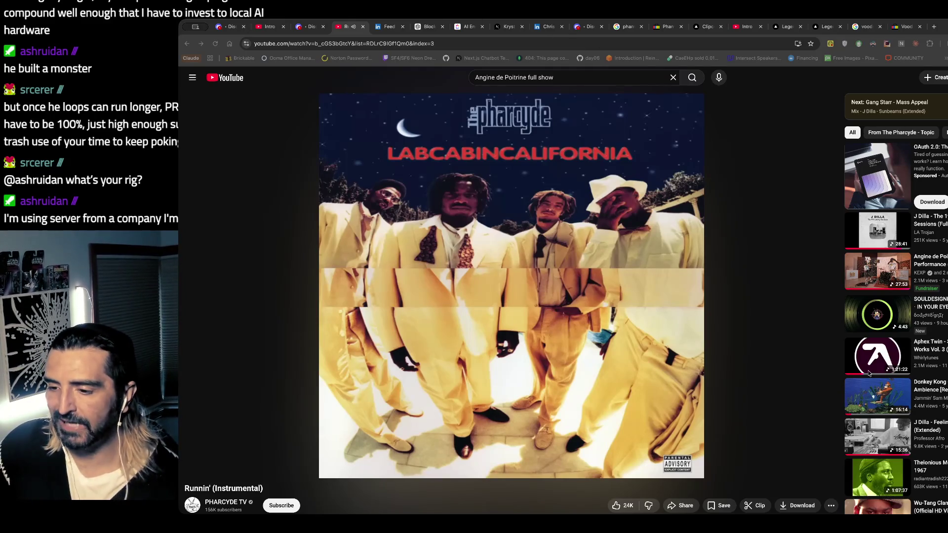
{"action": "key", "text": "super+Tab"}
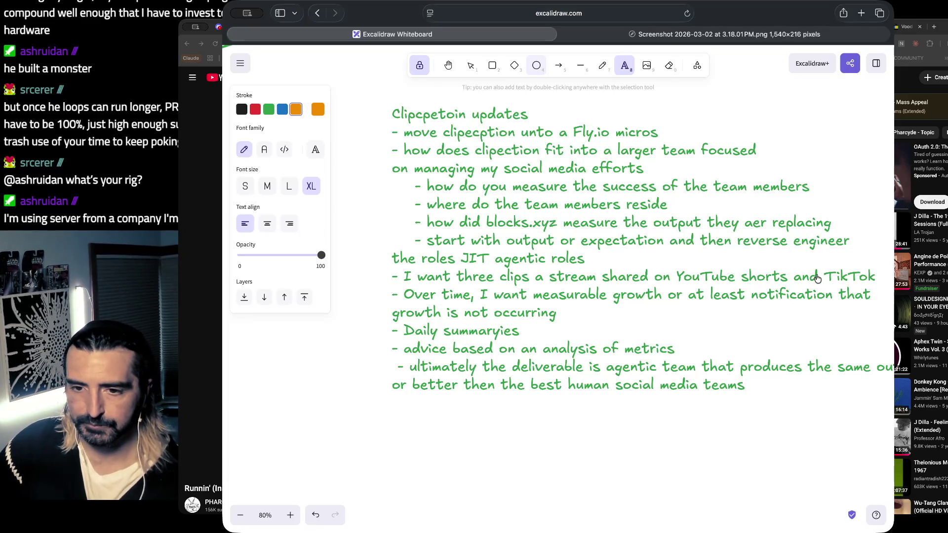
{"action": "scroll", "coordinate": [619, 289], "scroll_direction": "up", "scroll_amount": 1}
{"action": "double_click", "coordinate": [793, 397]}
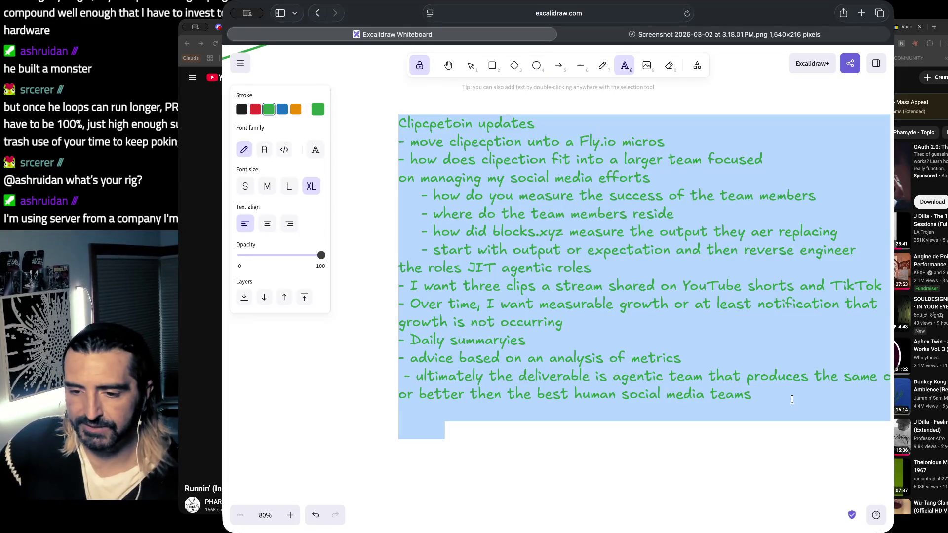
- Append a 'KBZ update' heading line under the Clipception notes, then switch to YouTube
{"action": "key", "text": "Right"}
{"action": "type", "text": "KBZ"}
{"action": "key", "text": "Return"}
{"action": "key", "text": "BackSpace"}
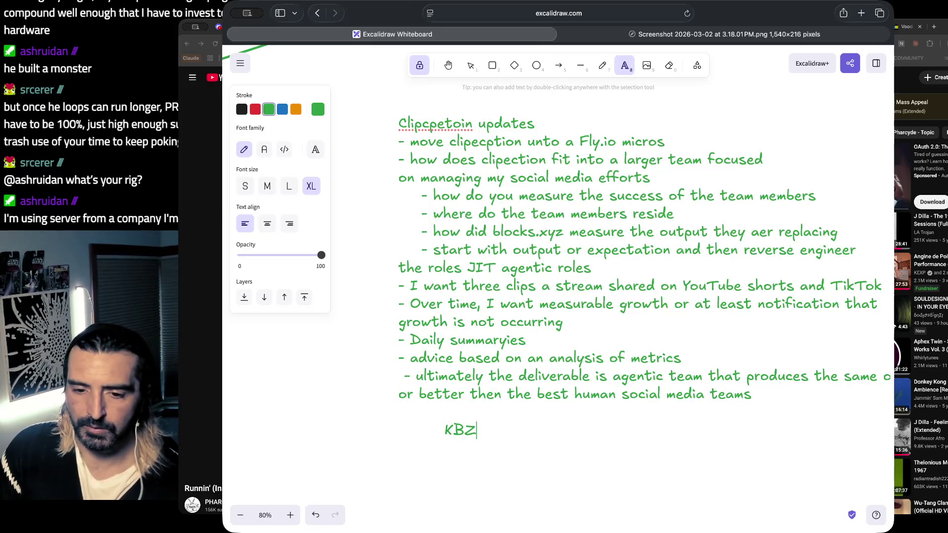
{"action": "type", "text": "UPDAT"}
{"action": "key", "text": "BackSpace"}
{"action": "key", "text": "BackSpace"}
{"action": "key", "text": "BackSpace"}
{"action": "key", "text": "BackSpace"}
{"action": "key", "text": "BackSpace"}
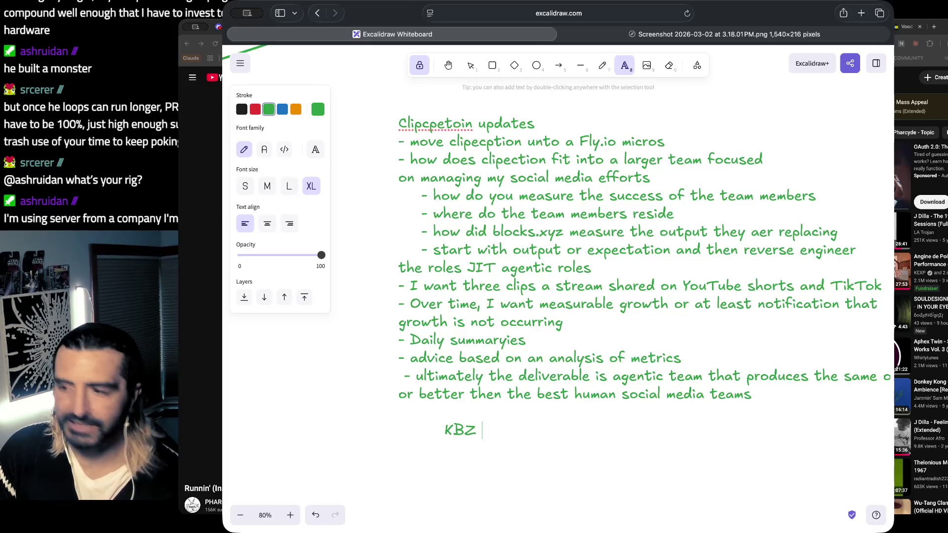
{"action": "type", "text": "update"}
{"action": "key", "text": "Return"}
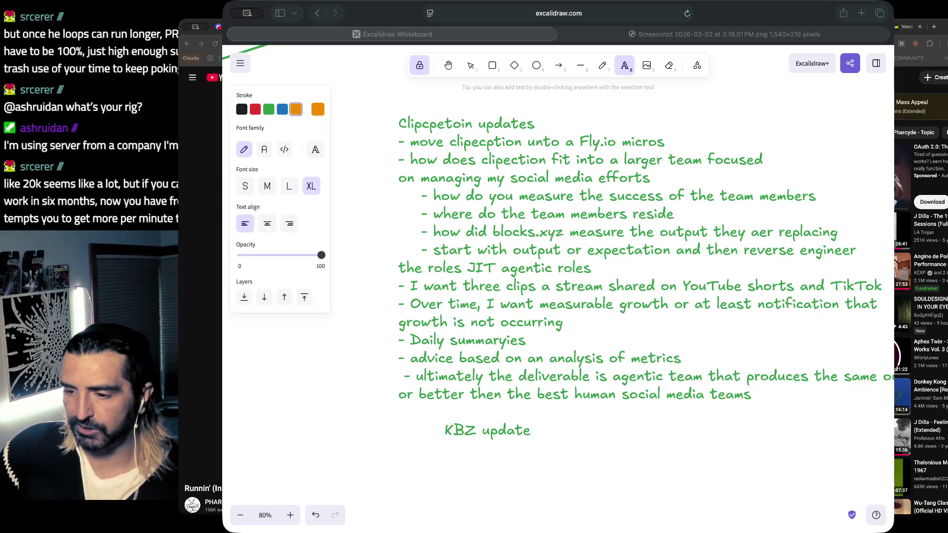
{"action": "key", "text": "super+Tab"}
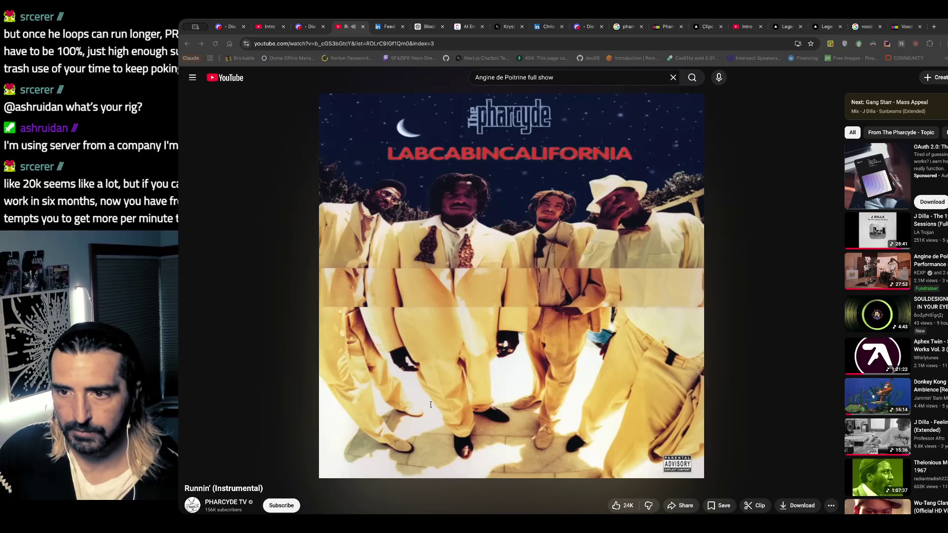
- Load krystalballz.xyz in a new browser tab
{"action": "left_click", "coordinate": [383, 43]}
{"action": "key", "text": "ctrl+t"}
{"action": "type", "text": "krystalballz.xyz"}
{"action": "key", "text": "Return"}
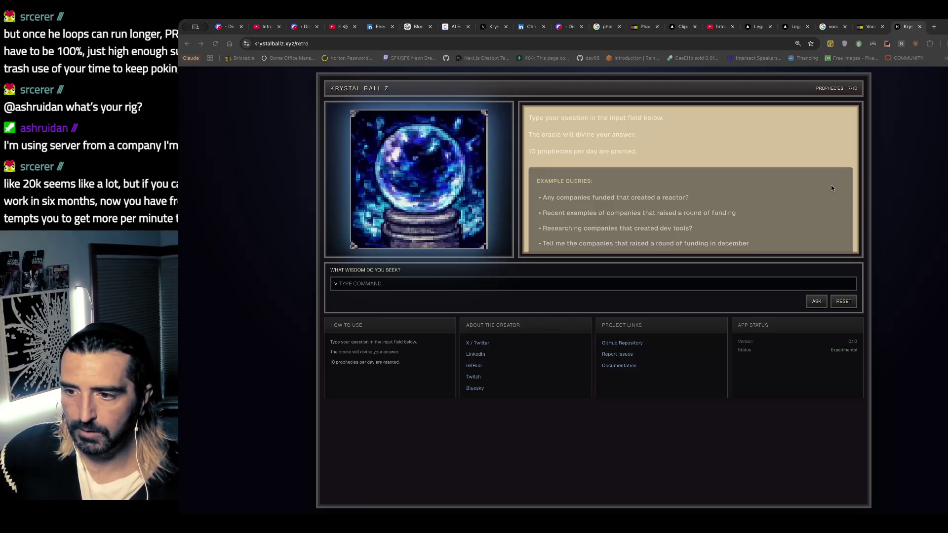
{"action": "left_click", "coordinate": [789, 31]}
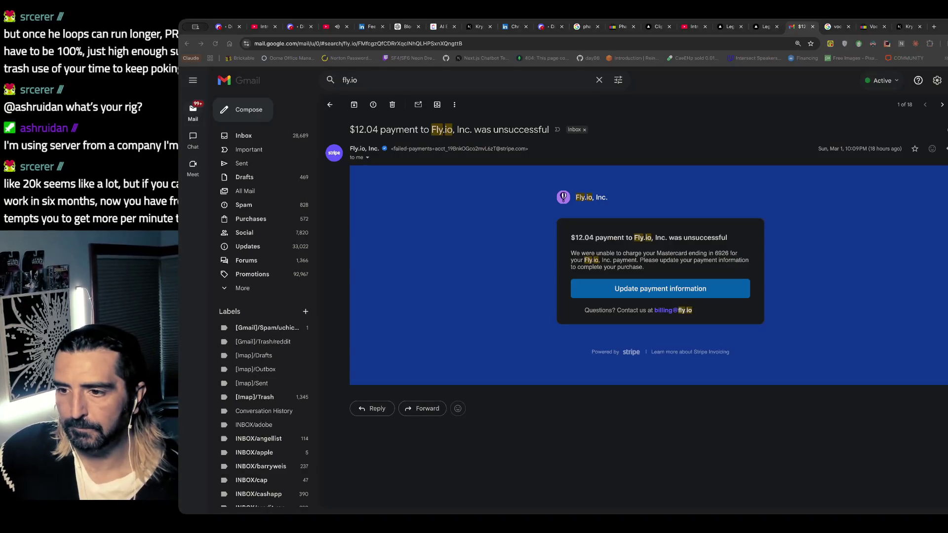
{"action": "left_click_drag", "start_coordinate": [583, 223], "coordinate": [584, 291]}
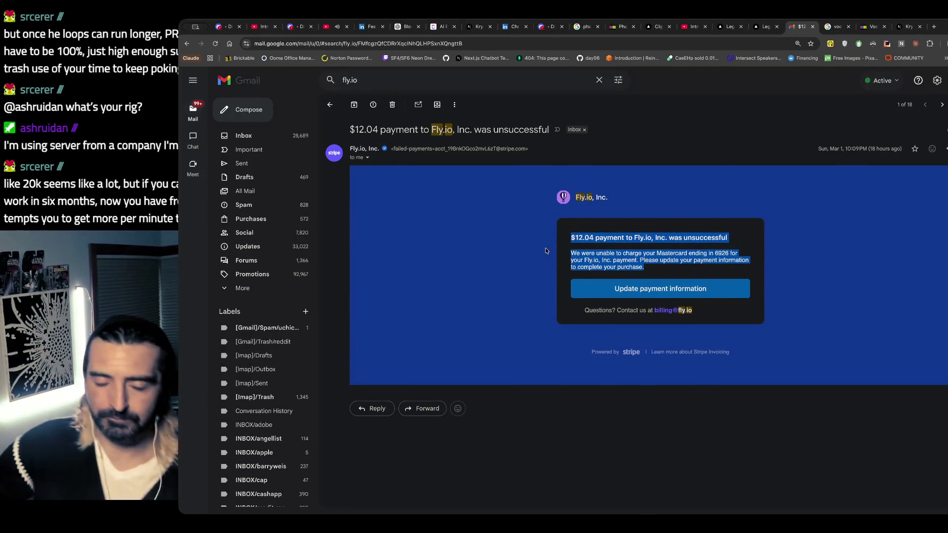
{"action": "left_click_drag", "start_coordinate": [355, 130], "coordinate": [432, 135]}
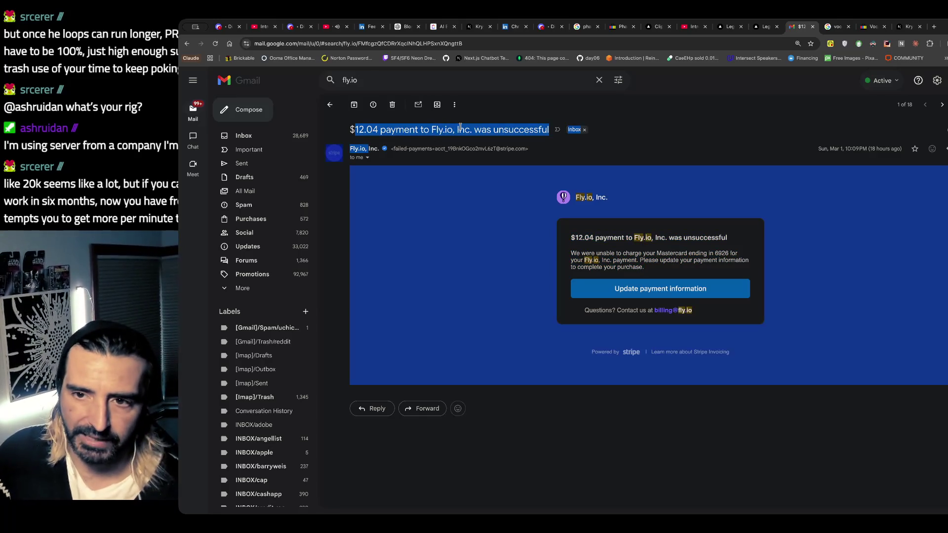
{"action": "left_click", "coordinate": [897, 27]}
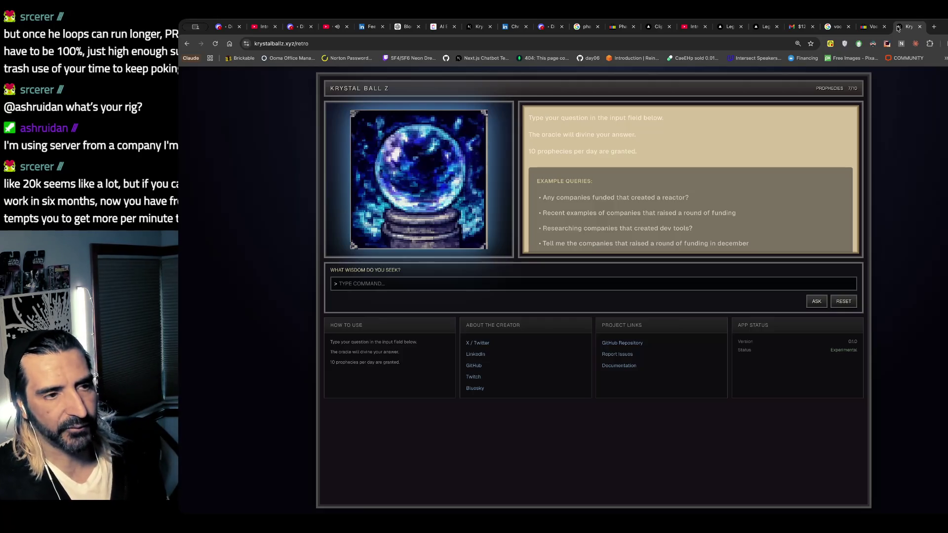
{"action": "key", "text": "ctrl+t"}
- Go to fly.io, sign in with GitHub, then return to the Excalidraw whiteboard
{"action": "type", "text": "fly.io"}
{"action": "key", "text": "Return"}
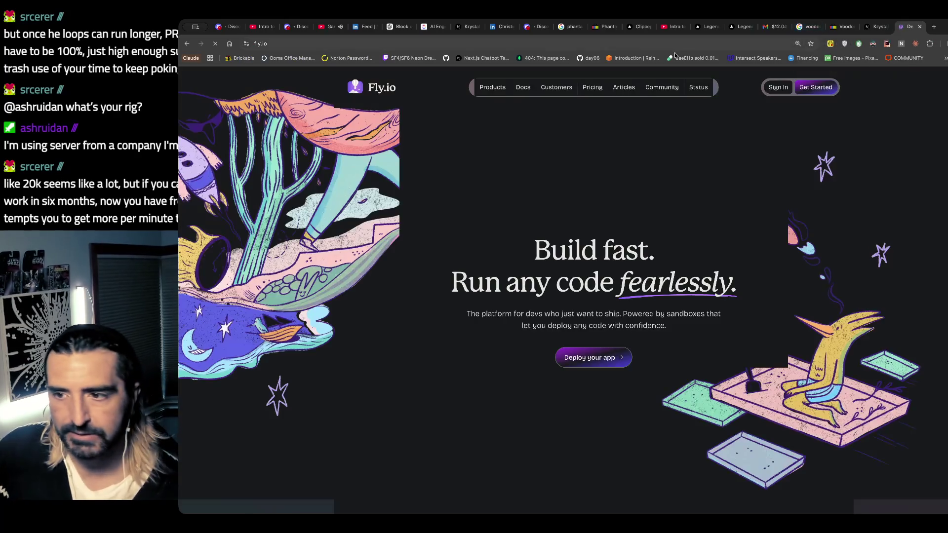
{"action": "left_click", "coordinate": [779, 87]}
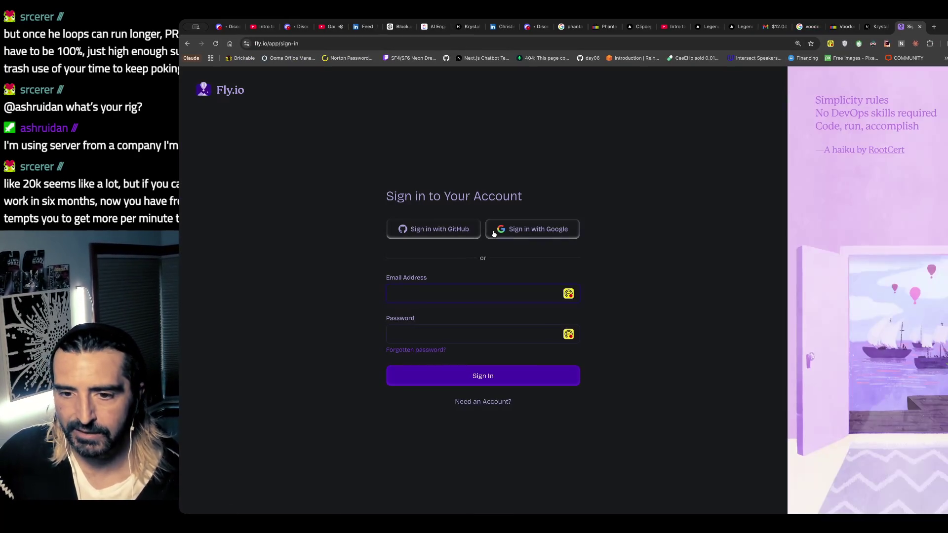
{"action": "left_click", "coordinate": [454, 229]}
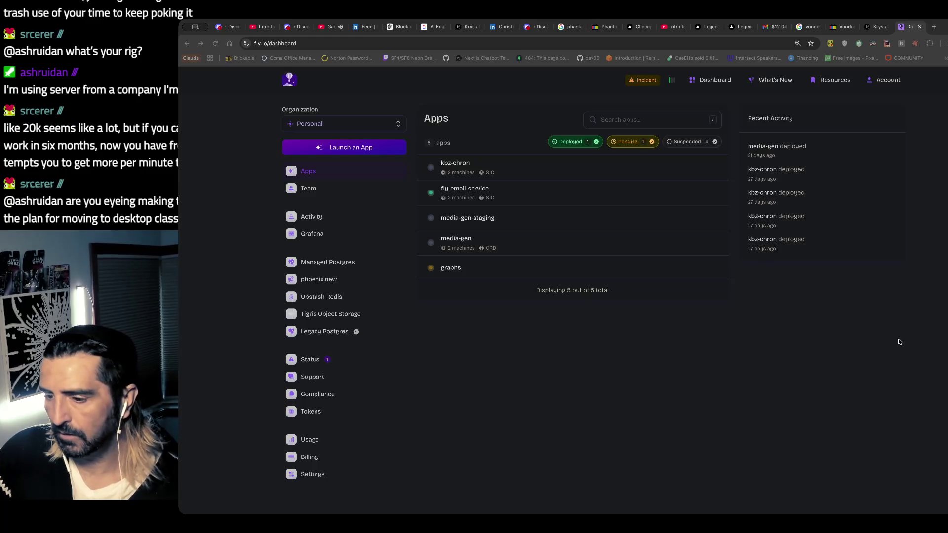
{"action": "key", "text": "super+Tab"}
- Add the bullet '- get the chron up, run once a day' under KBZ update and start another dash
{"action": "left_click", "coordinate": [552, 426]}
{"action": "key", "text": "Down"}
{"action": "type", "text": "- get the churn up"}
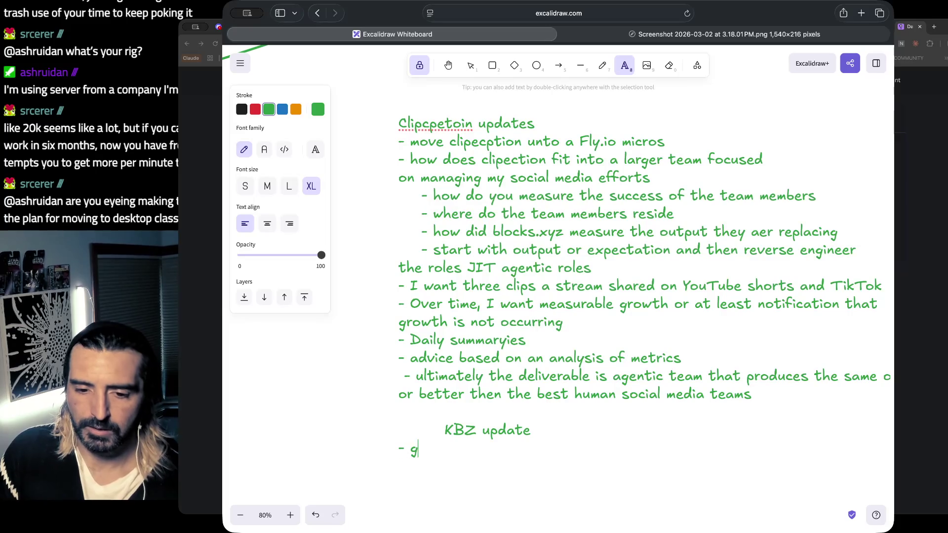
{"action": "key", "text": "BackSpace"}
{"action": "key", "text": "BackSpace"}
{"action": "key", "text": "BackSpace"}
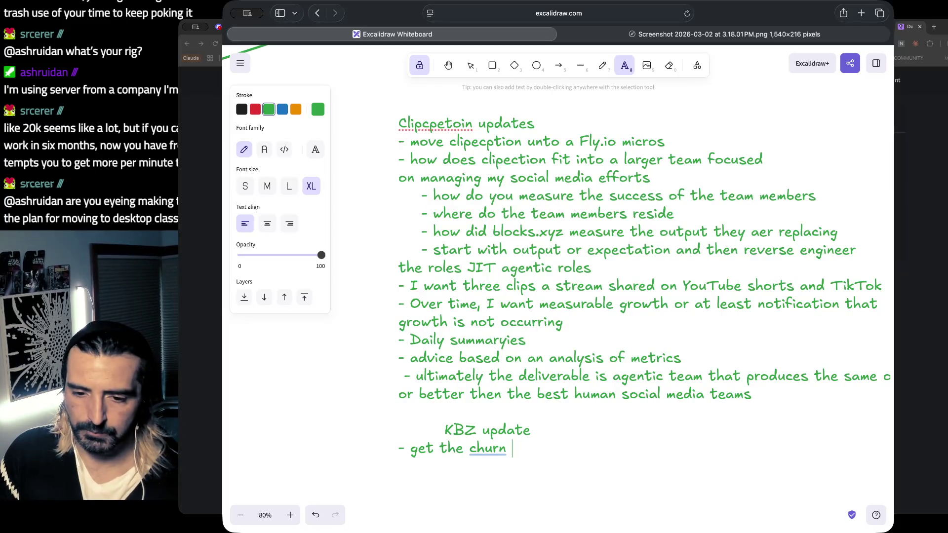
{"action": "type", "text": "ron up, run once a "}
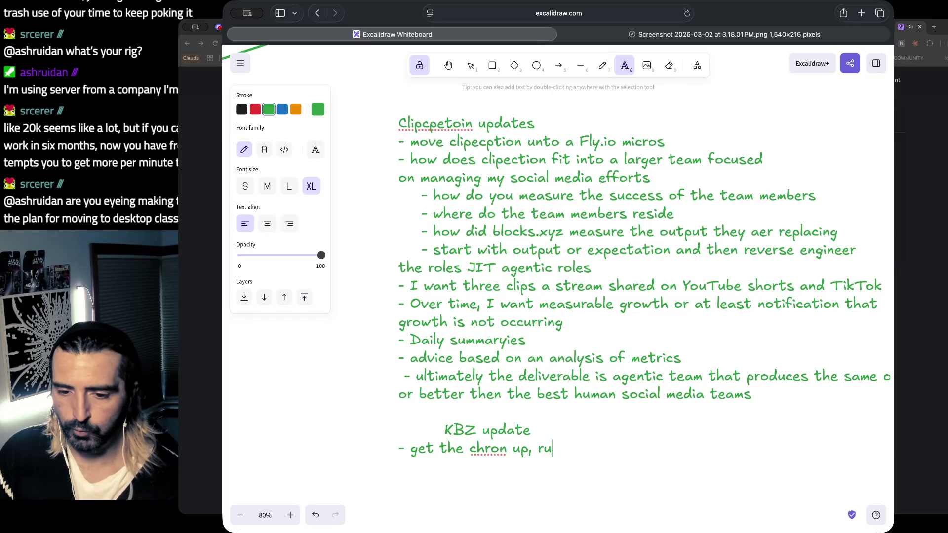
{"action": "type", "text": "day"}
{"action": "key", "text": "BackSpace"}
{"action": "key", "text": "BackSpace"}
{"action": "type", "text": "ay"}
{"action": "key", "text": "Return"}
{"action": "type", "text": "-"}
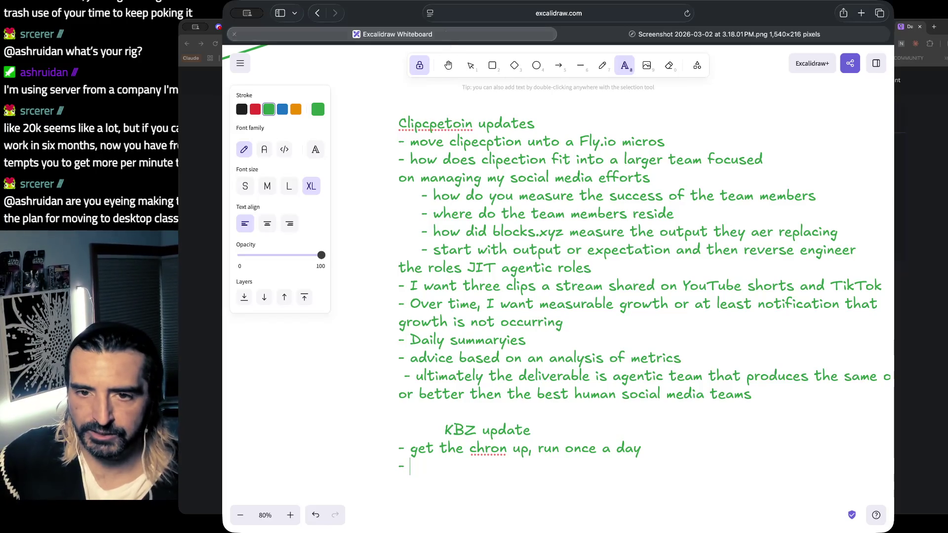
- Switch back and forth between YouTube and the whiteboard, ending on Excalidraw
{"action": "key", "text": "super+Tab"}
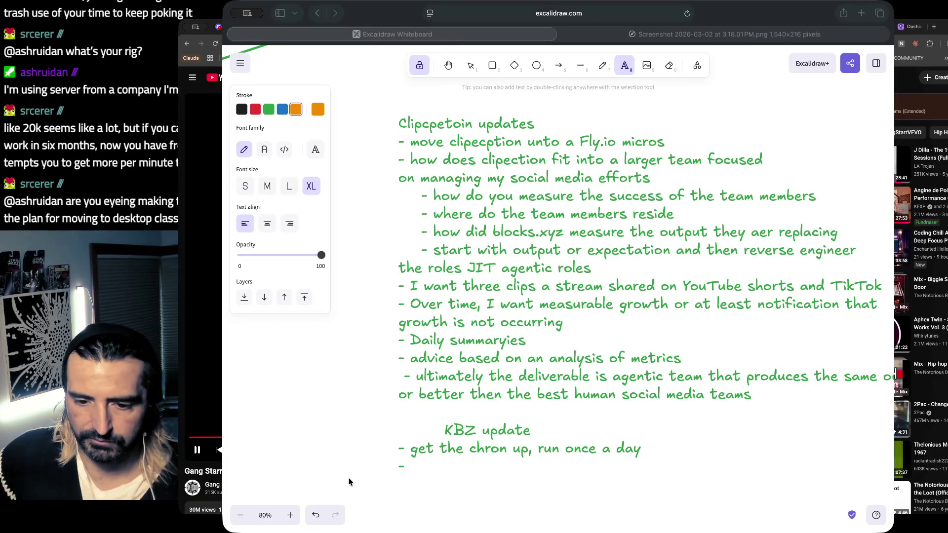
{"action": "left_click", "coordinate": [768, 331]}
{"action": "key", "text": "super+Tab"}
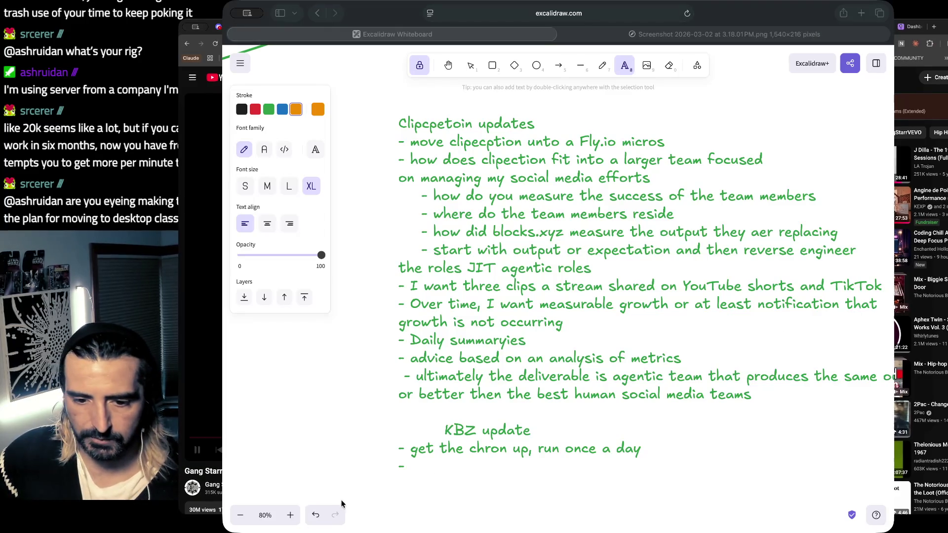
{"action": "key", "text": "super+Tab"}
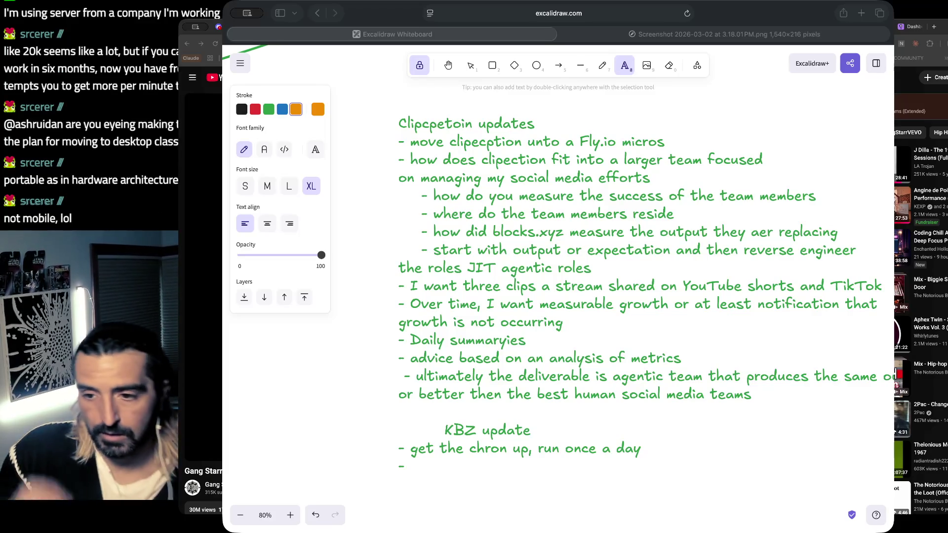
{"action": "key", "text": "super+Tab"}
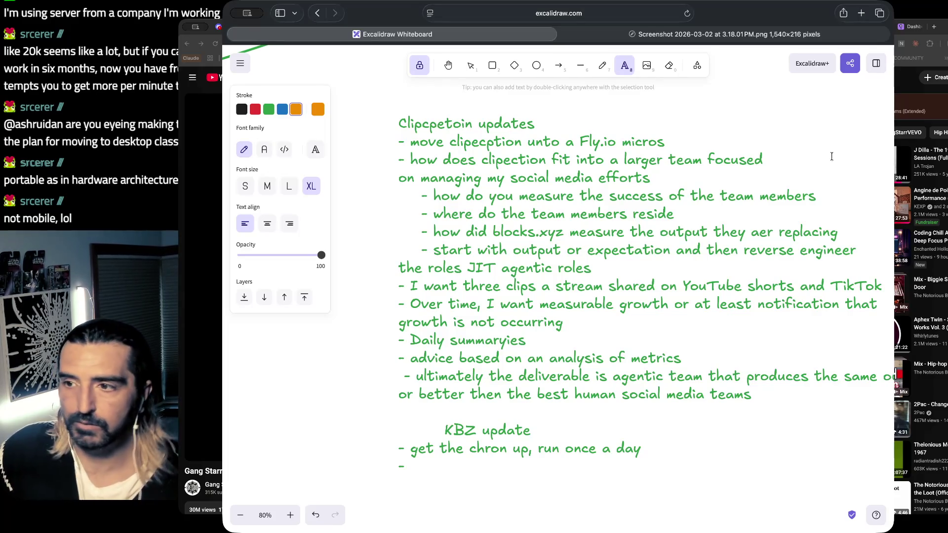
{"action": "left_click", "coordinate": [942, 43]}
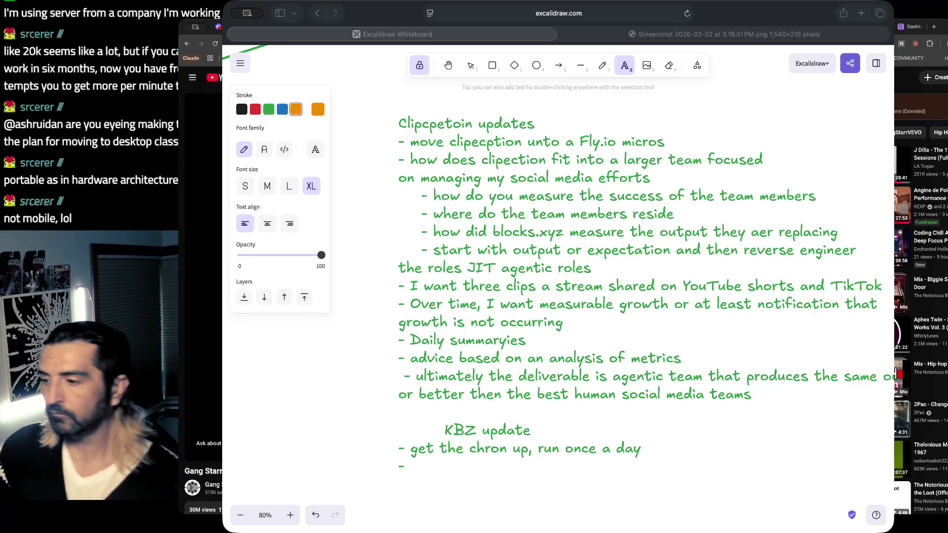
{"action": "left_click", "coordinate": [708, 292]}
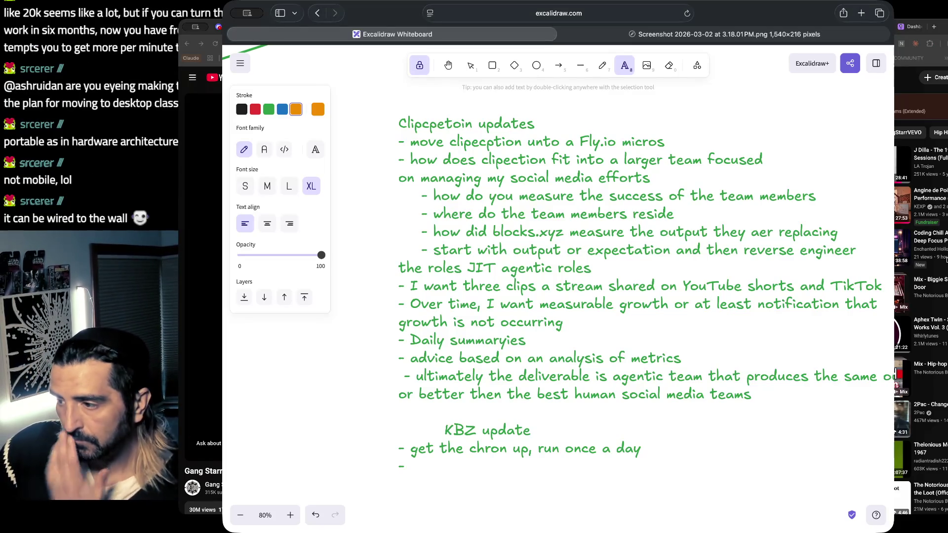
{"action": "left_click", "coordinate": [625, 354]}
- Finish the second bullet as 'do some evaluation' followed by a dash
{"action": "scroll", "coordinate": [545, 424], "scroll_direction": "down", "scroll_amount": 2}
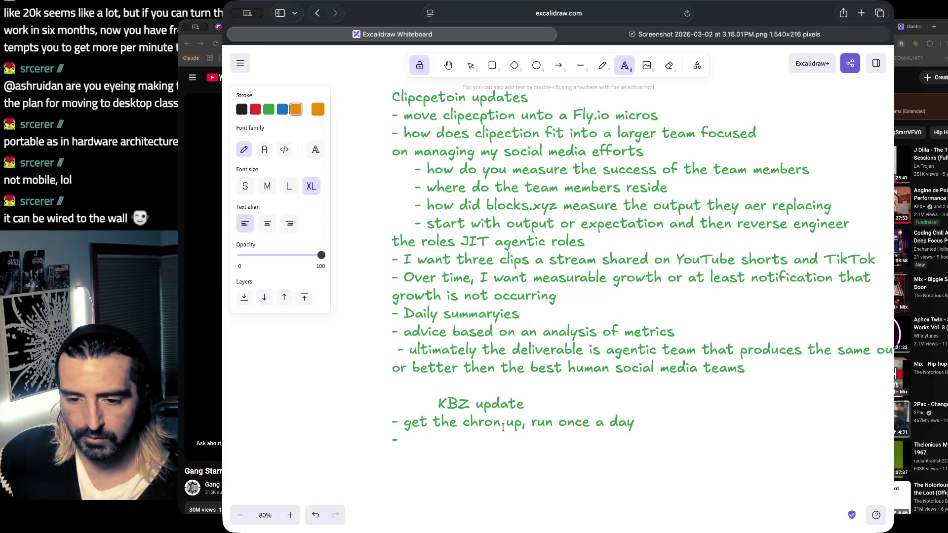
{"action": "left_click", "coordinate": [565, 437]}
{"action": "left_click", "coordinate": [527, 443]}
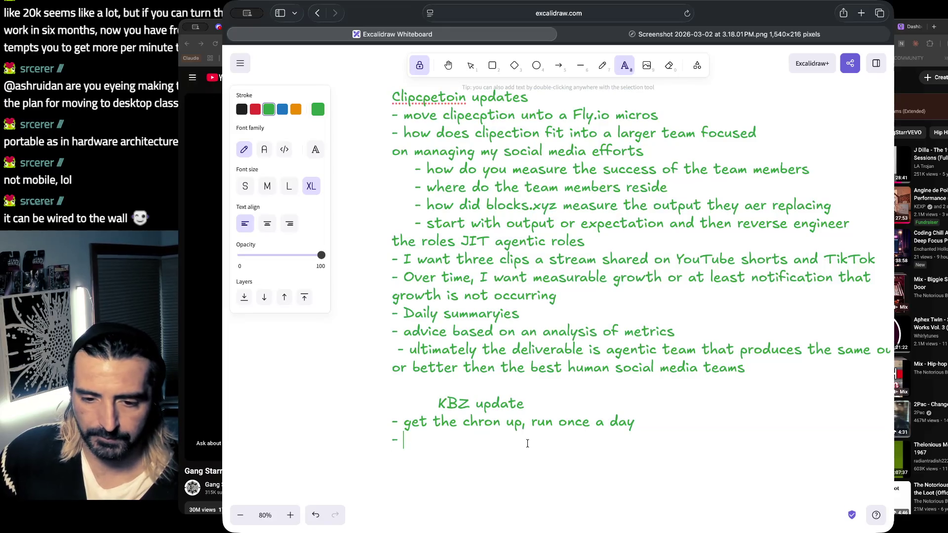
{"action": "type", "text": "do som"}
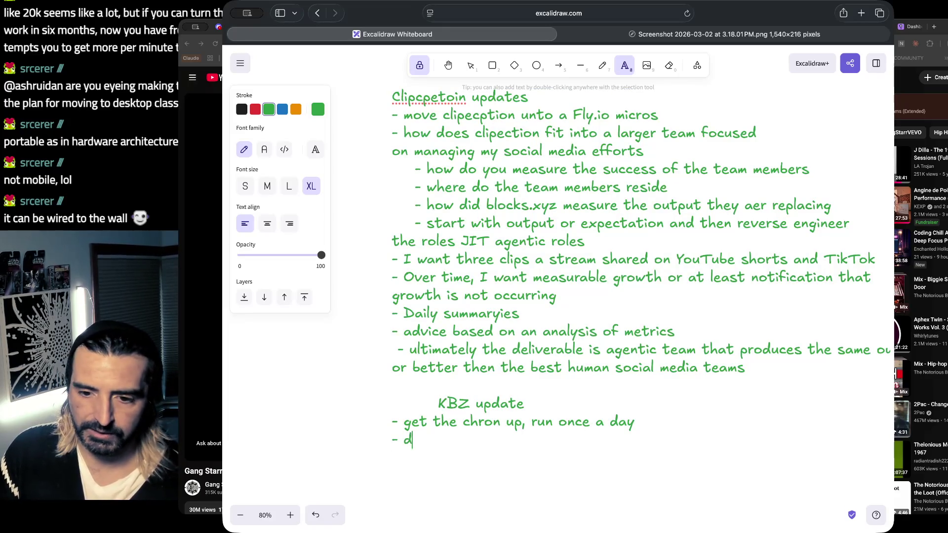
{"action": "type", "text": "e evaluation "}
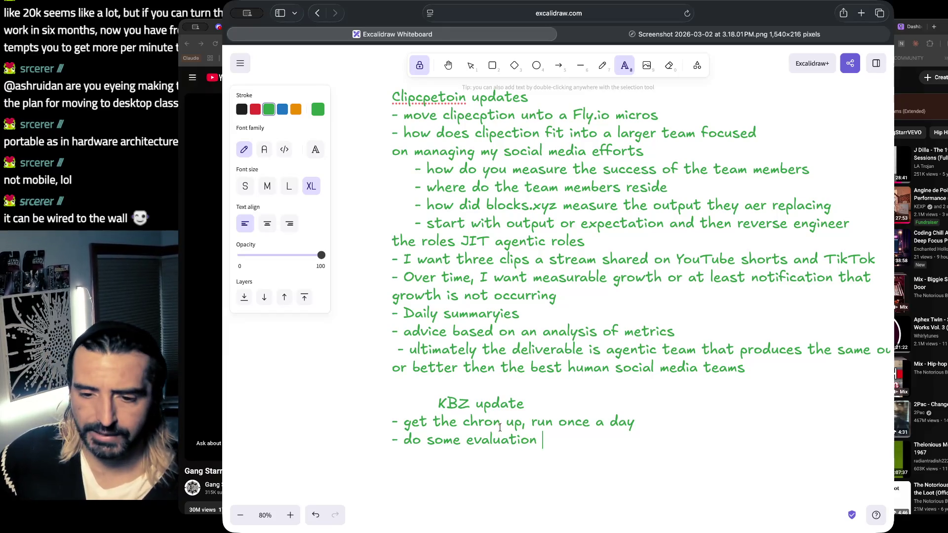
{"action": "type", "text": " -"}
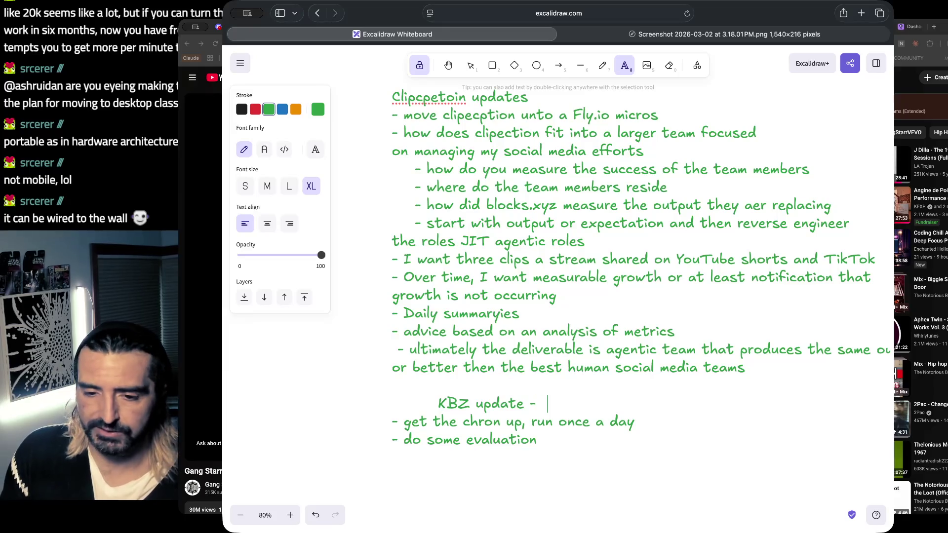
{"action": "scroll", "coordinate": [558, 296], "scroll_direction": "up", "scroll_amount": 10}
{"action": "scroll", "coordinate": [558, 296], "scroll_direction": "left", "scroll_amount": 10}
{"action": "scroll", "coordinate": [558, 296], "scroll_direction": "up", "scroll_amount": 15}
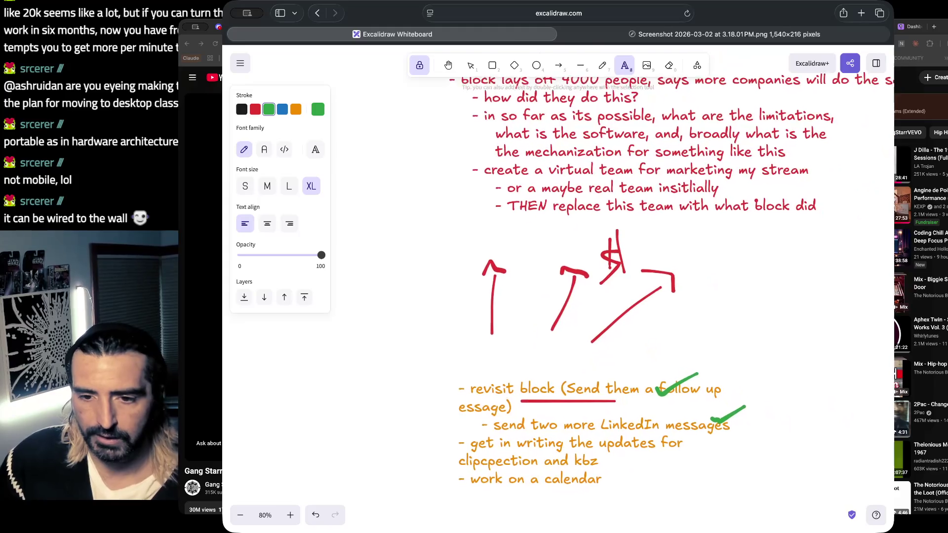
{"action": "scroll", "coordinate": [558, 296], "scroll_direction": "up", "scroll_amount": 10}
{"action": "scroll", "coordinate": [558, 297], "scroll_direction": "down", "scroll_amount": 6}
{"action": "scroll", "coordinate": [558, 296], "scroll_direction": "right", "scroll_amount": 6}
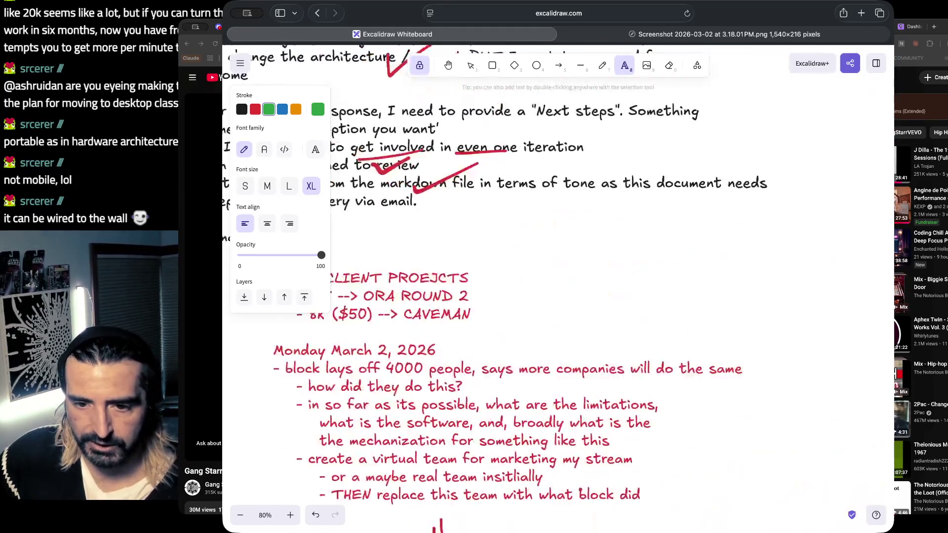
{"action": "scroll", "coordinate": [558, 296], "scroll_direction": "left", "scroll_amount": 5}
{"action": "scroll", "coordinate": [558, 296], "scroll_direction": "down", "scroll_amount": 1}
{"action": "scroll", "coordinate": [442, 410], "scroll_direction": "down", "scroll_amount": 3}
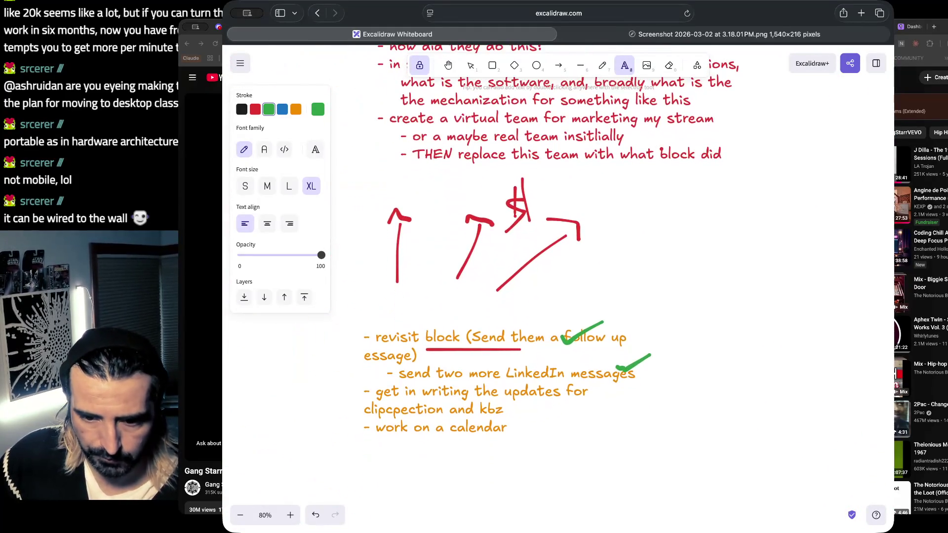
{"action": "scroll", "coordinate": [442, 410], "scroll_direction": "up", "scroll_amount": 2}
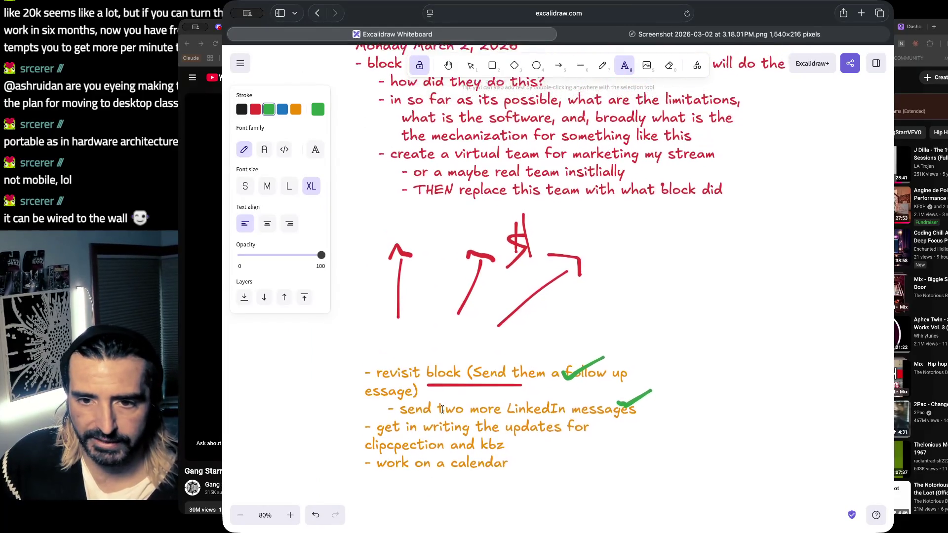
{"action": "scroll", "coordinate": [383, 386], "scroll_direction": "down", "scroll_amount": 3}
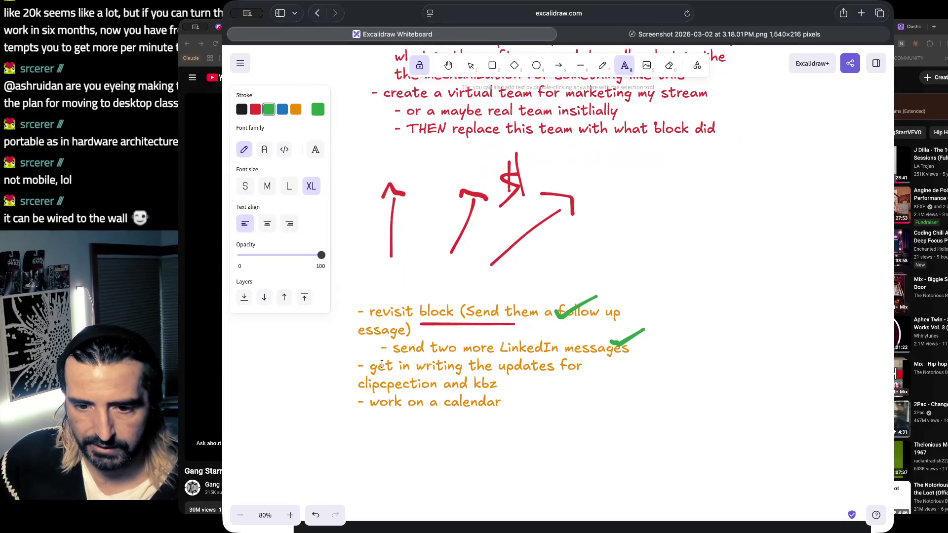
{"action": "scroll", "coordinate": [418, 328], "scroll_direction": "up", "scroll_amount": 4}
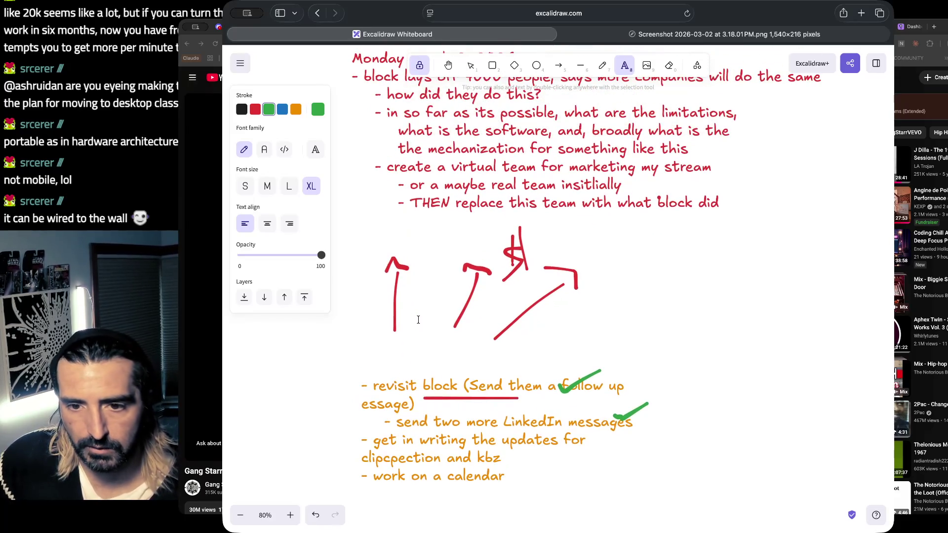
{"action": "scroll", "coordinate": [419, 320], "scroll_direction": "up", "scroll_amount": 6}
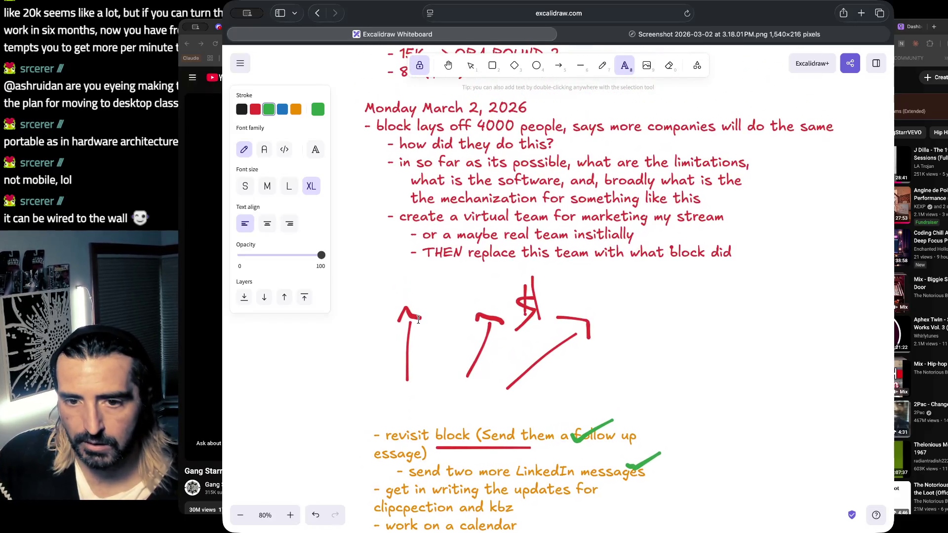
{"action": "scroll", "coordinate": [505, 202], "scroll_direction": "down", "scroll_amount": 20}
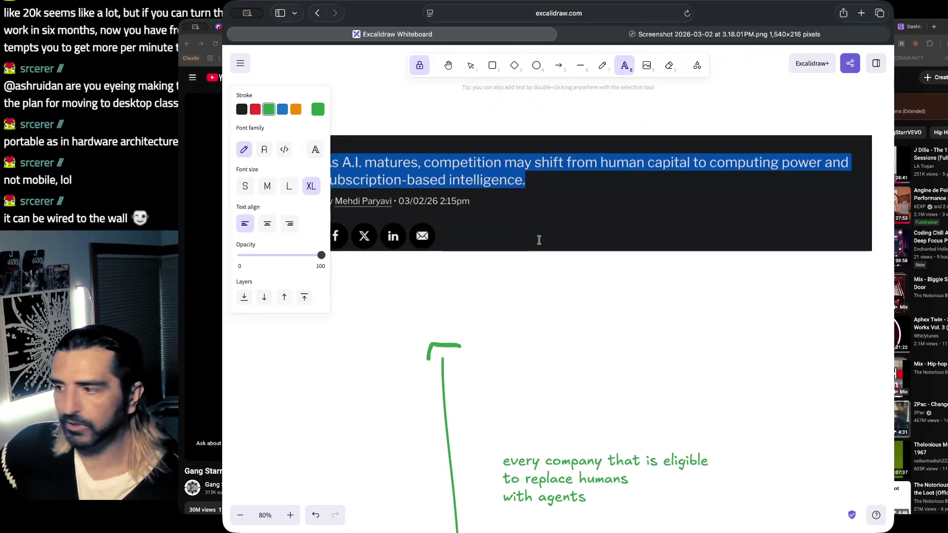
{"action": "scroll", "coordinate": [540, 222], "scroll_direction": "down", "scroll_amount": 15}
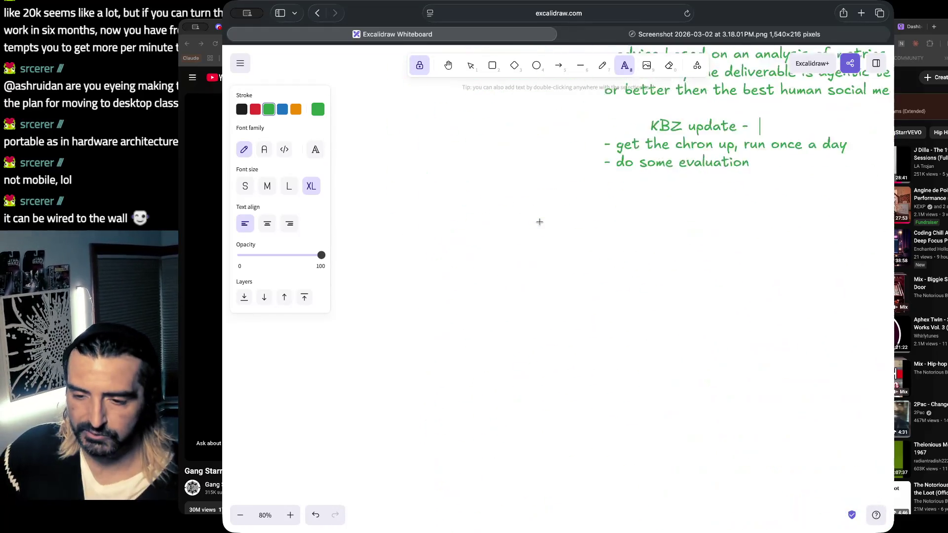
{"action": "scroll", "coordinate": [540, 222], "scroll_direction": "up", "scroll_amount": 5}
{"action": "scroll", "coordinate": [540, 222], "scroll_direction": "up", "scroll_amount": 3}
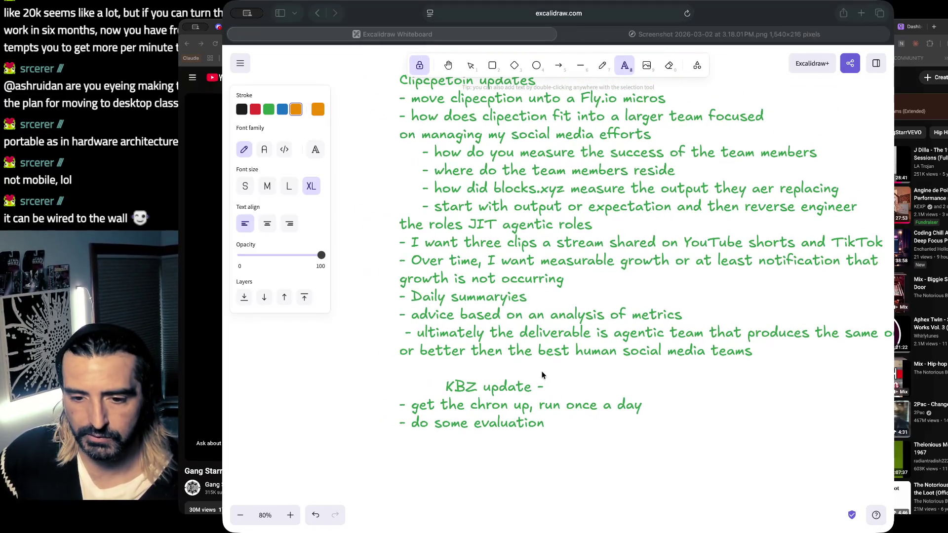
{"action": "left_click", "coordinate": [545, 420]}
- Date the KBZ update heading March 3, 2026 and append ', a fly.io microservice' to the chron bullet
{"action": "left_click", "coordinate": [557, 434]}
{"action": "left_click", "coordinate": [552, 395]}
{"action": "left_click", "coordinate": [562, 380]}
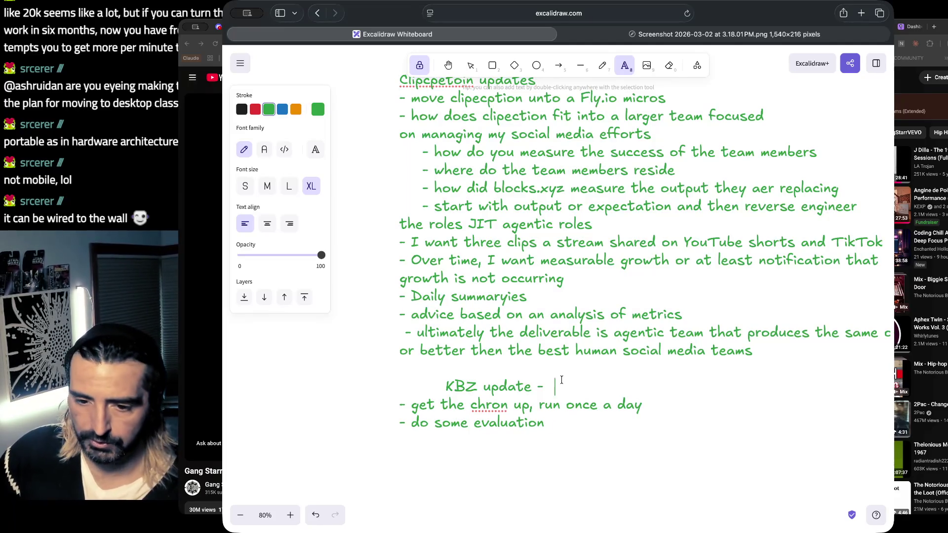
{"action": "type", "text": "MArch"}
{"action": "key", "text": "BackSpace"}
{"action": "key", "text": "BackSpace"}
{"action": "key", "text": "BackSpace"}
{"action": "key", "text": "BackSpace"}
{"action": "type", "text": "arch 3"}
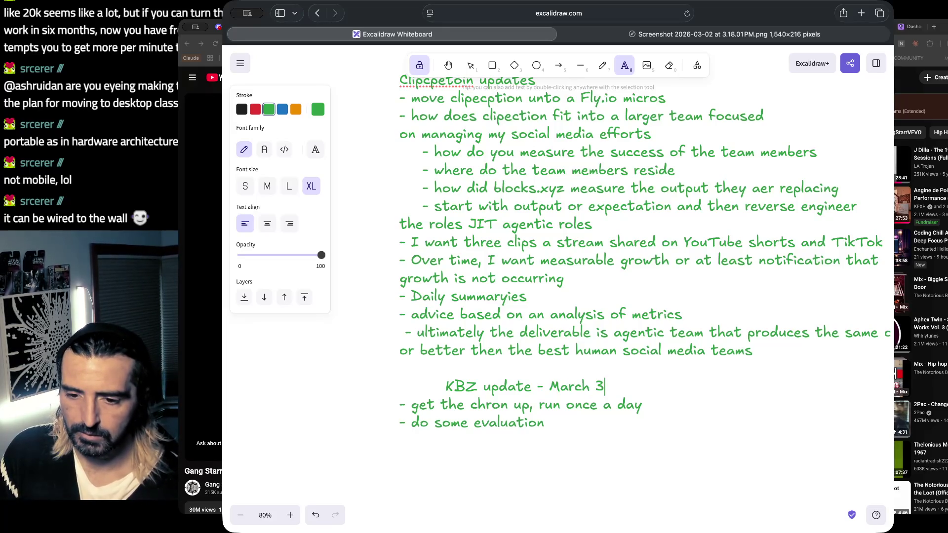
{"action": "type", "text": ", 2026"}
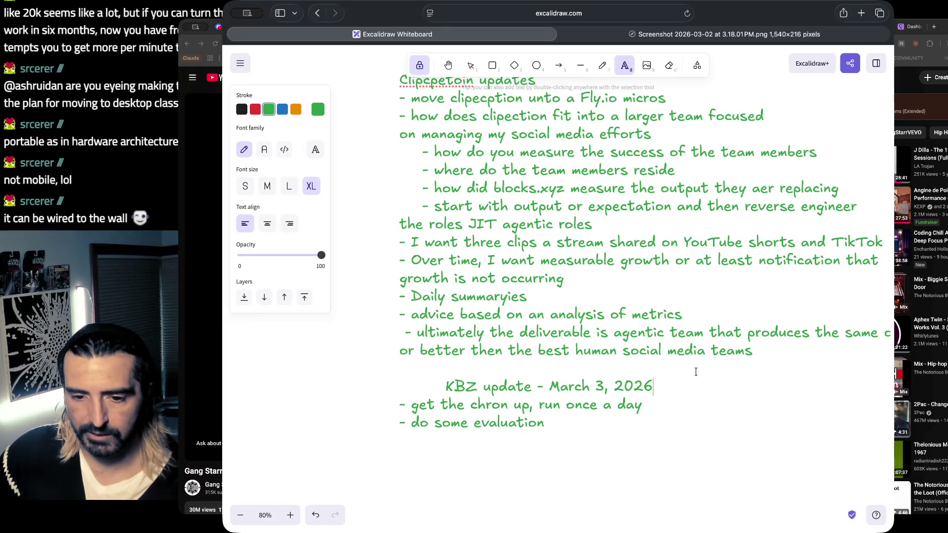
{"action": "left_click", "coordinate": [664, 402]}
{"action": "type", "text": ", a fly.io m"}
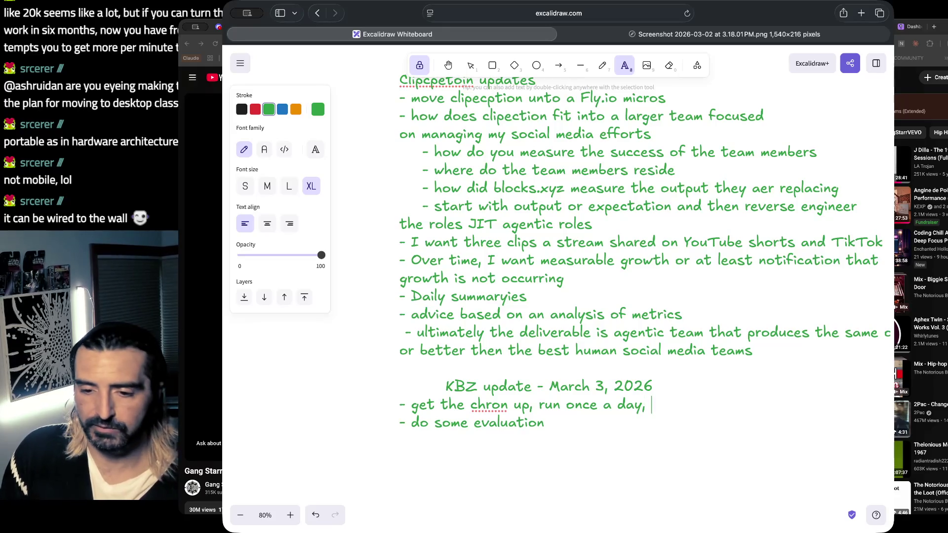
{"action": "type", "text": "icroservice"}
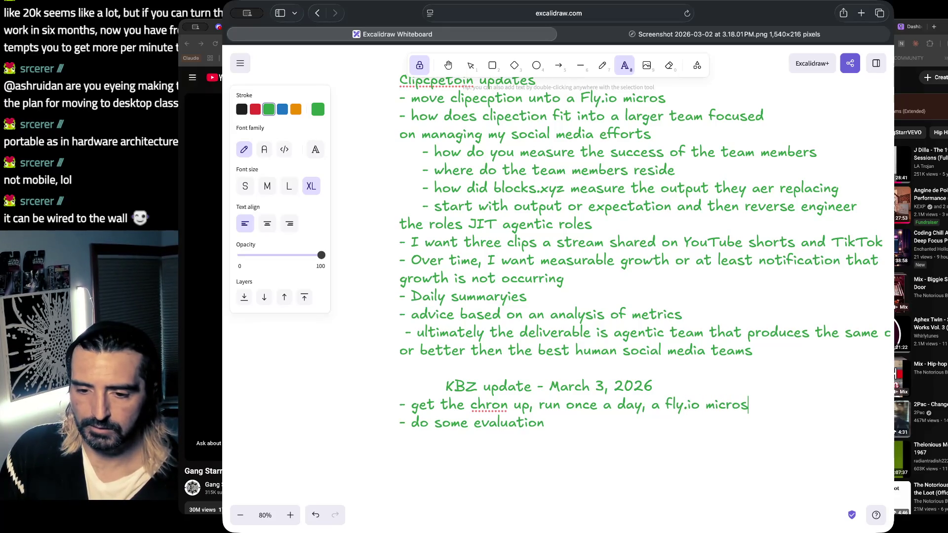
- Rewrite the last bullet as evals on the existing set of data hosted in mongodb, then indent a new line
{"action": "left_click", "coordinate": [550, 423]}
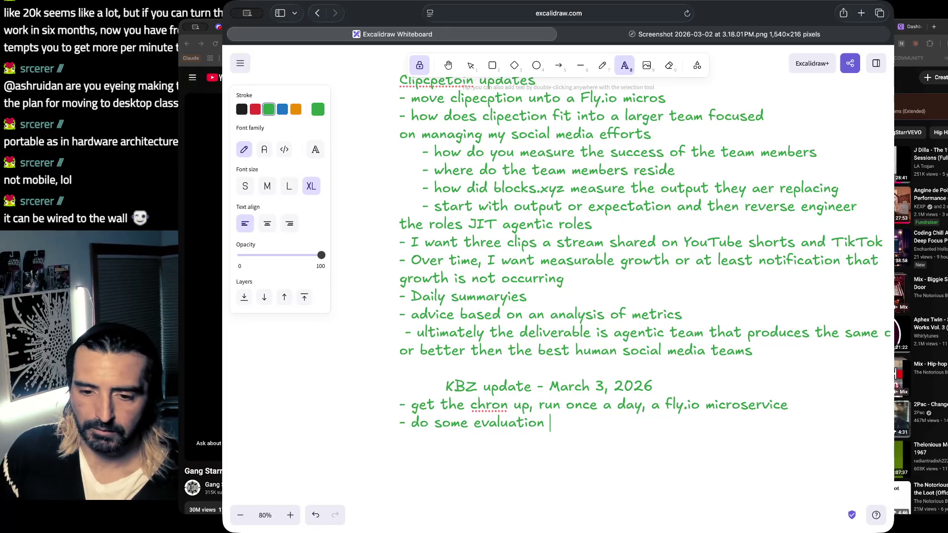
{"action": "key", "text": "BackSpace"}
{"action": "key", "text": "BackSpace"}
{"action": "key", "text": "BackSpace"}
{"action": "type", "text": "s "}
{"action": "type", "text": "not ha"}
{"action": "key", "text": "BackSpace"}
{"action": "key", "text": "BackSpace"}
{"action": "key", "text": "BackSpace"}
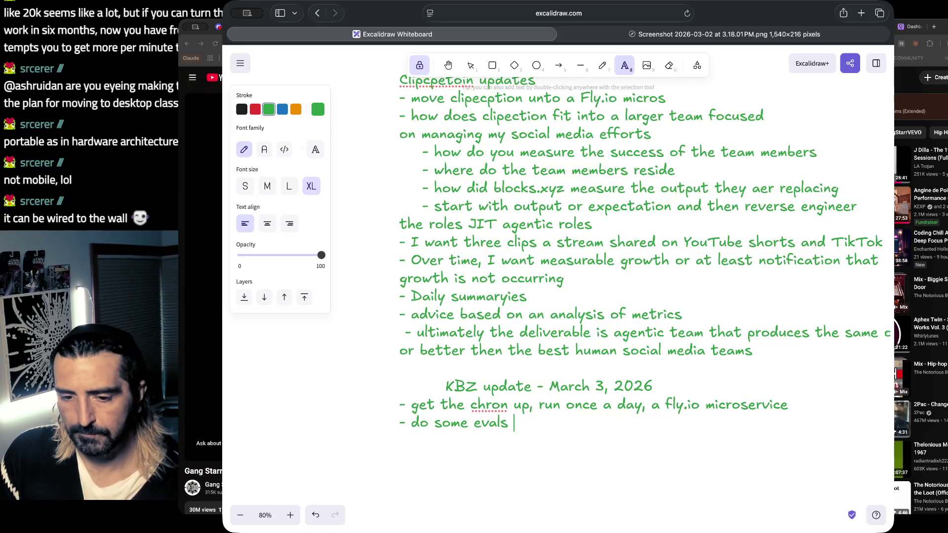
{"action": "type", "text": "on the existing set of data hosted on"}
{"action": "key", "text": "BackSpace"}
{"action": "key", "text": "BackSpace"}
{"action": "type", "text": "in mongodb"}
{"action": "key", "text": "Return"}
{"action": "type", "text": "-"}
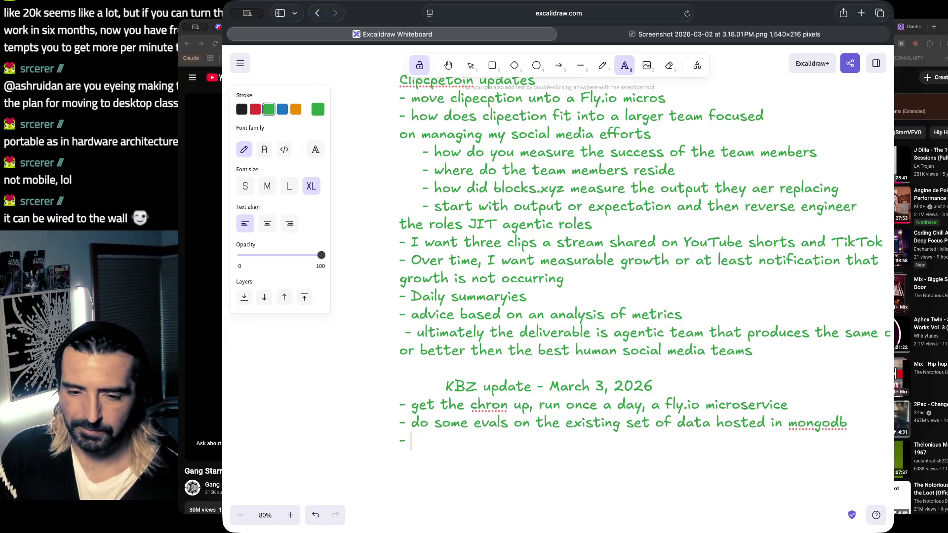
{"action": "key", "text": "BackSpace"}
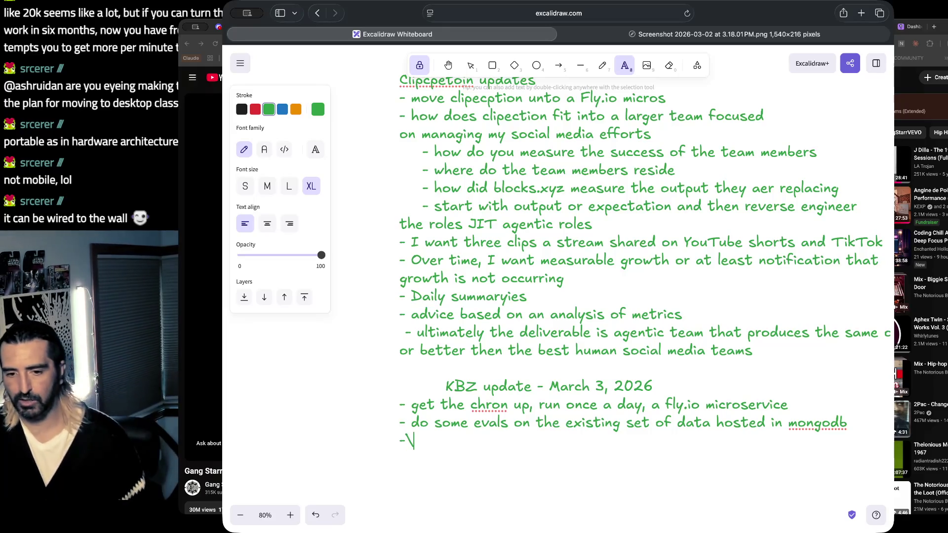
{"action": "key", "text": "BackSpace"}
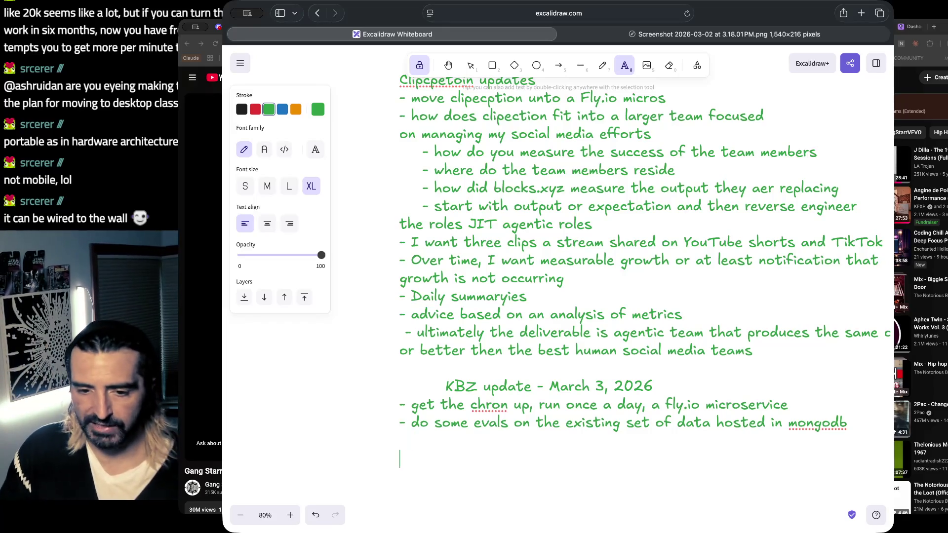
{"action": "key", "text": "Tab"}
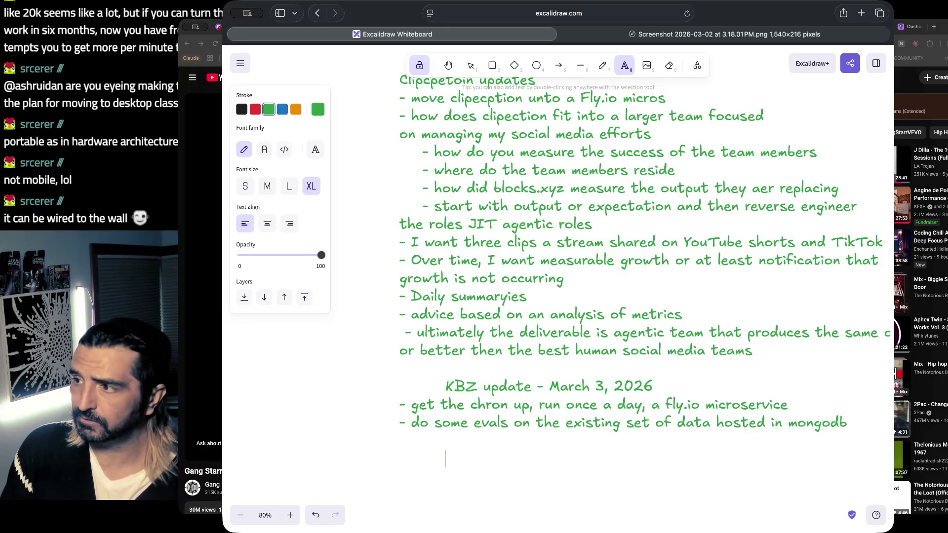
- Add the heading 'Homepage - March 4, 2026' with a new line below it
{"action": "type", "text": "Hom"}
{"action": "key", "text": "BackSpace"}
{"action": "key", "text": "BackSpace"}
{"action": "key", "text": "BackSpace"}
{"action": "type", "text": "Homepage - March 4"}
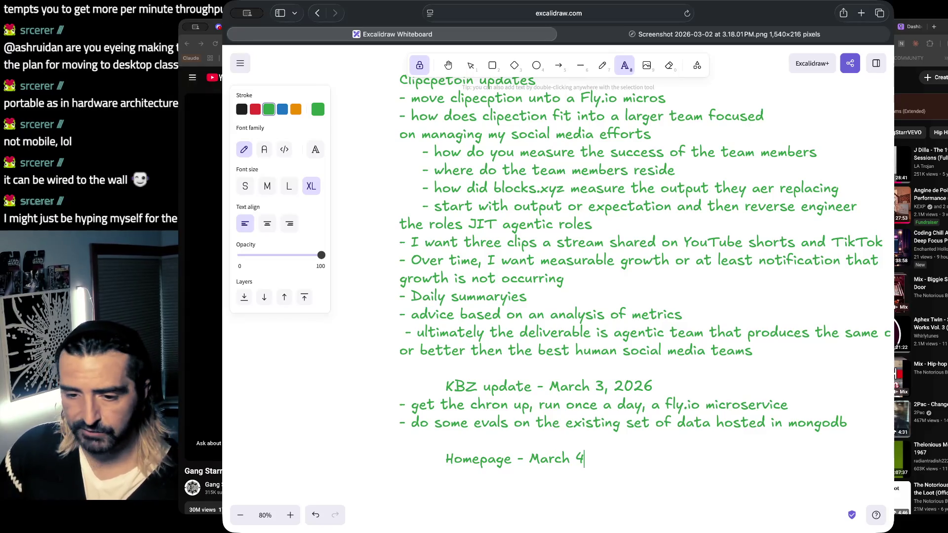
{"action": "type", "text": ", 2026"}
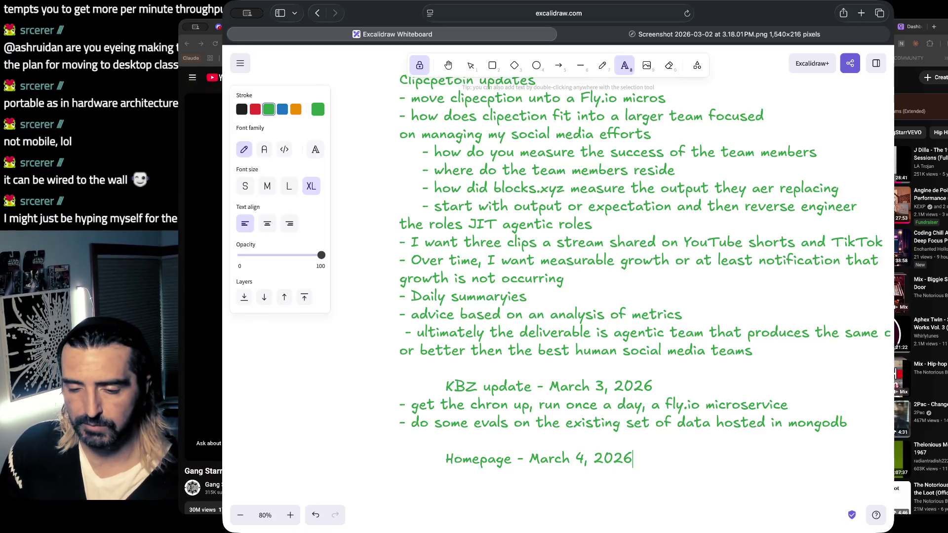
{"action": "key", "text": "Return"}
- Type the bullet '- verbal AI Sdk project that shows off the work on stream and otherwise'
{"action": "type", "text": "- "}
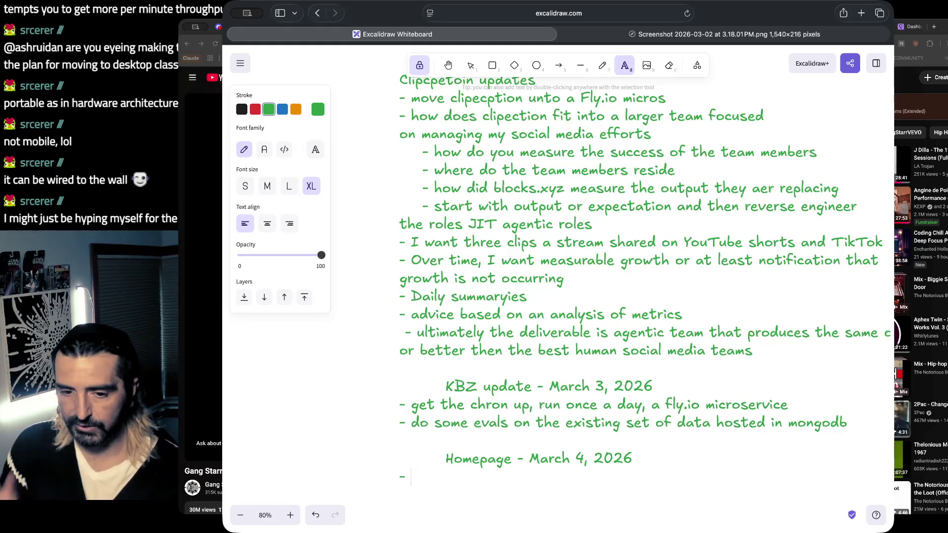
{"action": "type", "text": "verbal A"}
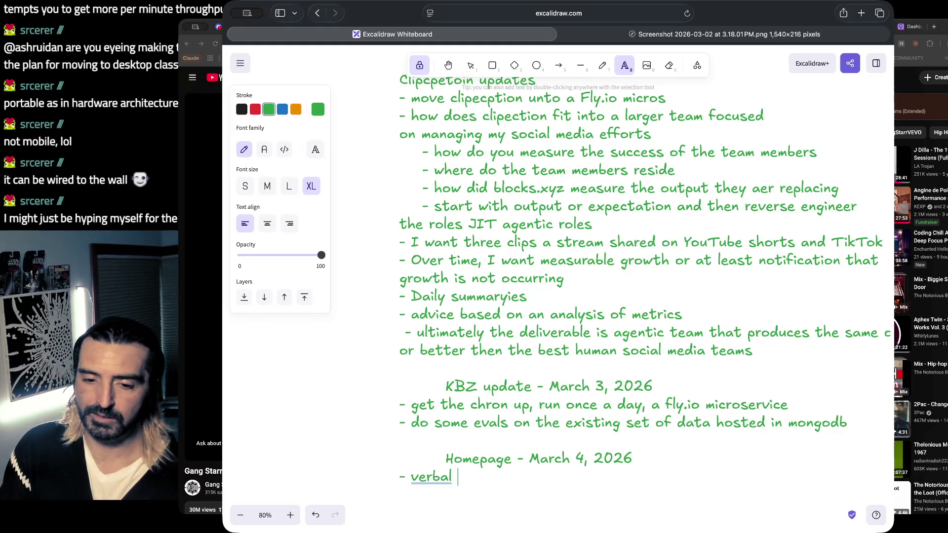
{"action": "type", "text": "ID"}
{"action": "key", "text": "BackSpace"}
{"action": "type", "text": "Sdk p"}
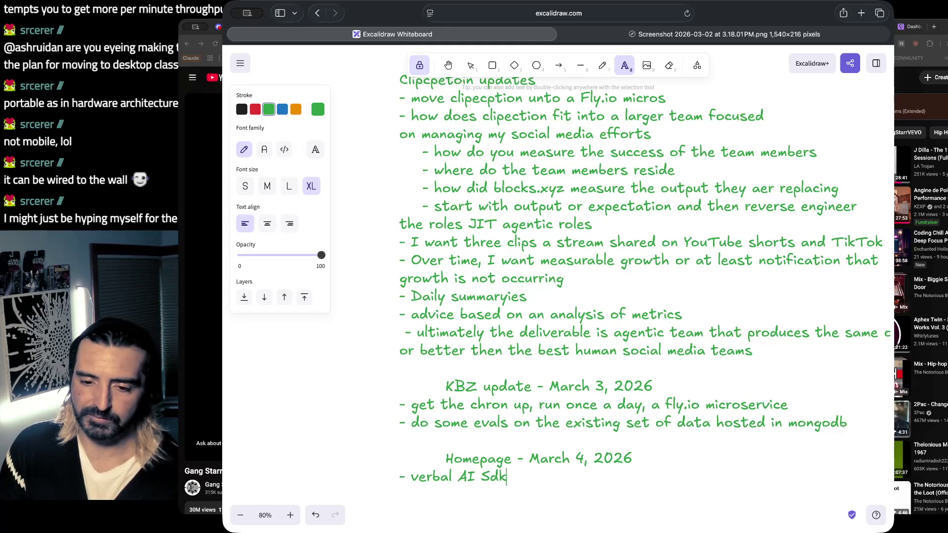
{"action": "type", "text": "roject taht"}
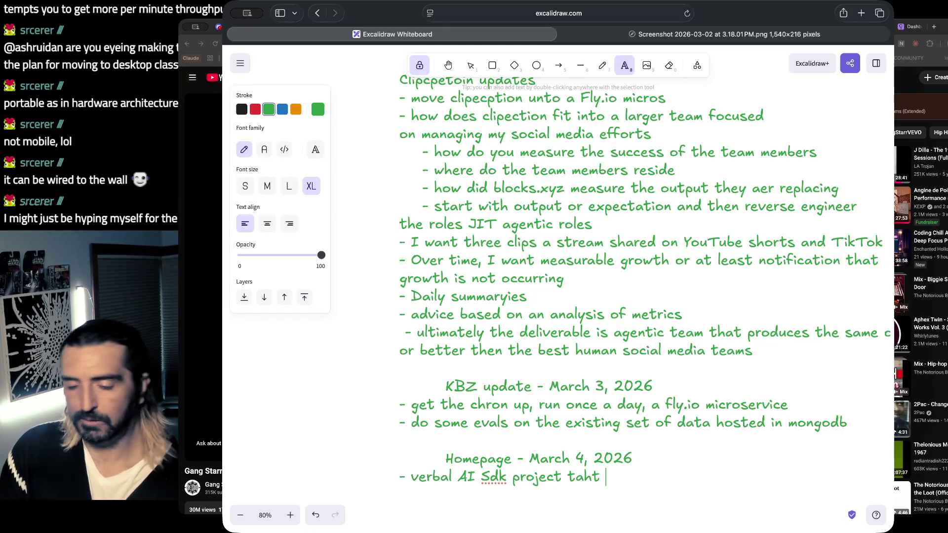
{"action": "key", "text": "BackSpace"}
{"action": "key", "text": "BackSpace"}
{"action": "key", "text": "BackSpace"}
{"action": "type", "text": "that shows "}
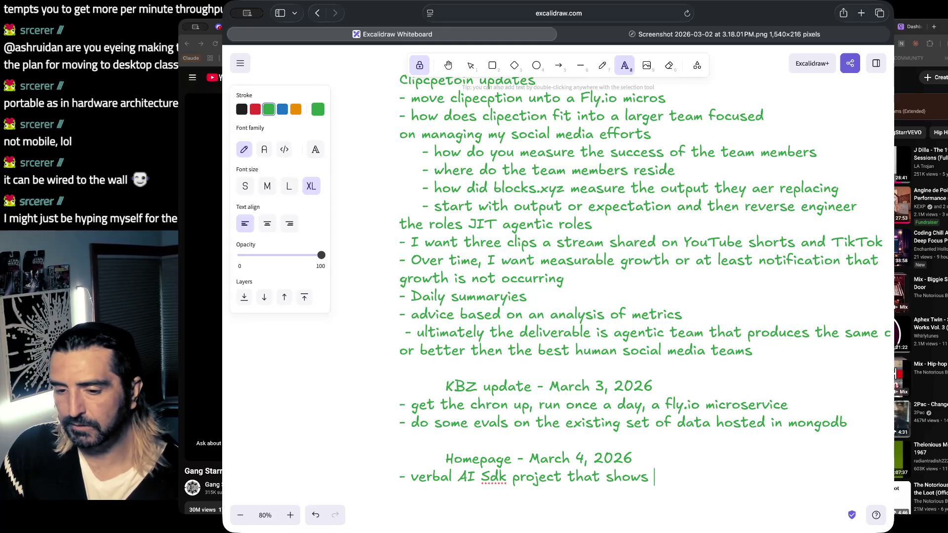
{"action": "type", "text": "off the work oil stre"}
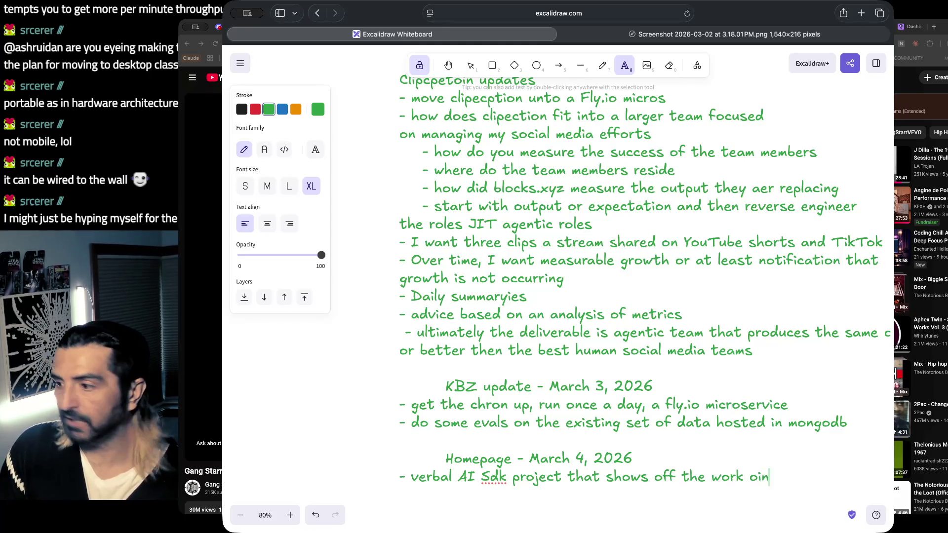
{"action": "type", "text": "am and"}
{"action": "key", "text": "BackSpace"}
{"action": "key", "text": "BackSpace"}
{"action": "key", "text": "BackSpace"}
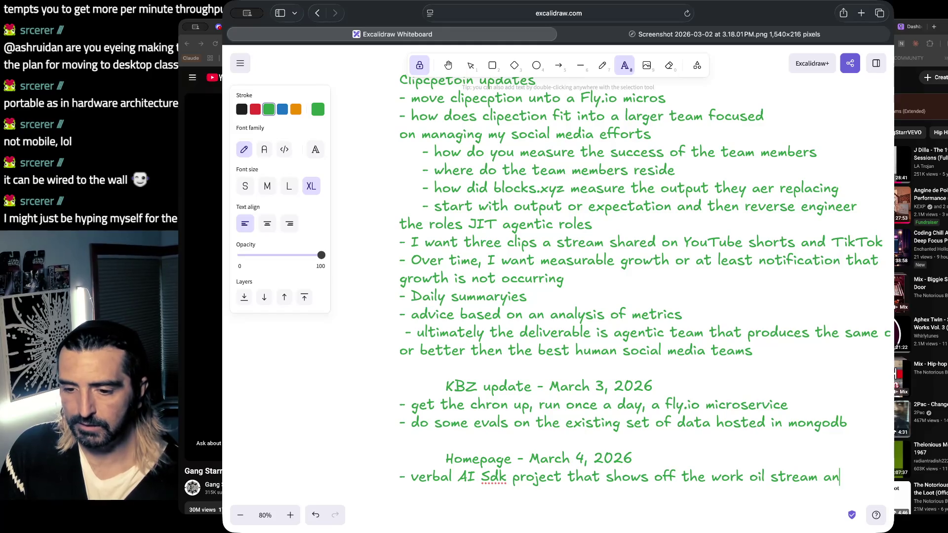
{"action": "key", "text": "BackSpace"}
{"action": "key", "text": "BackSpace"}
{"action": "type", "text": "n stream and t"}
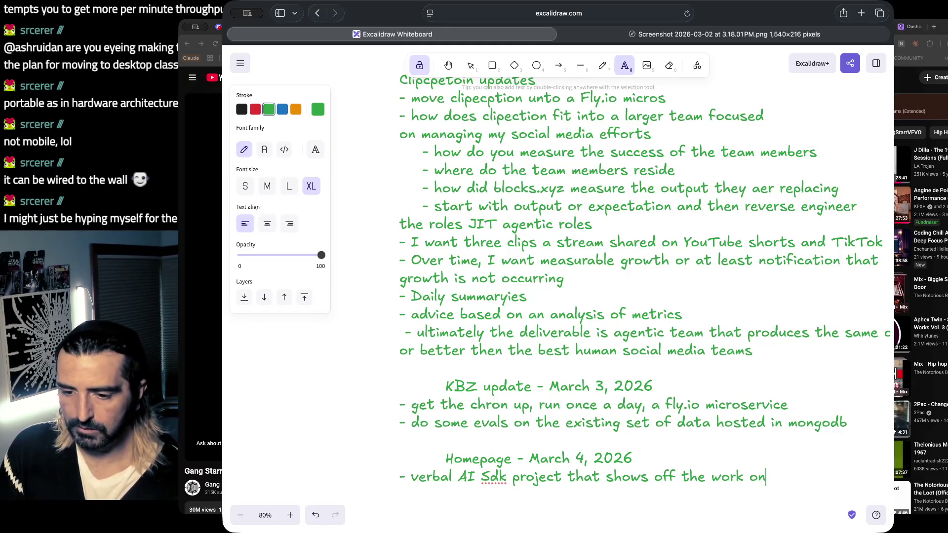
{"action": "key", "text": "BackSpace"}
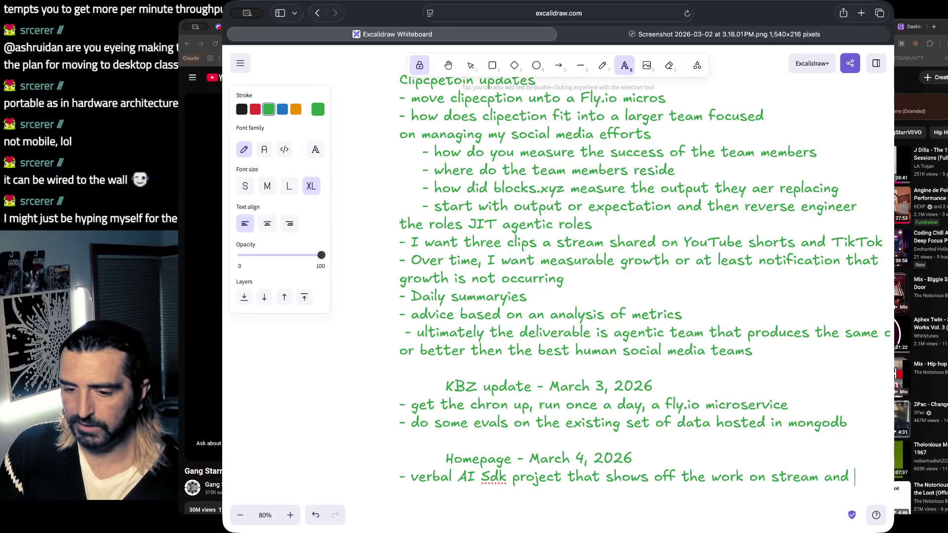
{"action": "type", "text": "otherwise"}
- Remove the trailing empty line, exit the text, pan right and click back at the notes' end
{"action": "key", "text": "Return"}
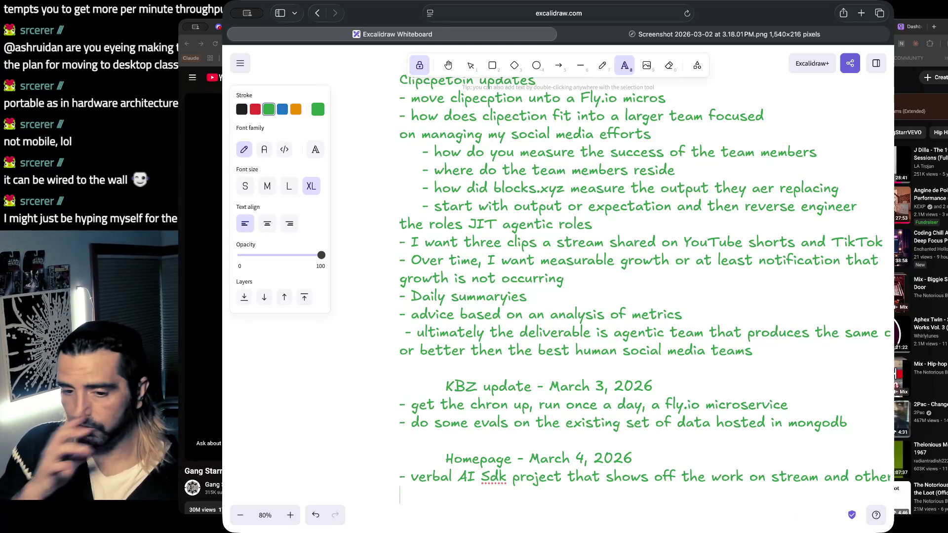
{"action": "scroll", "coordinate": [521, 439], "scroll_direction": "down", "scroll_amount": 4}
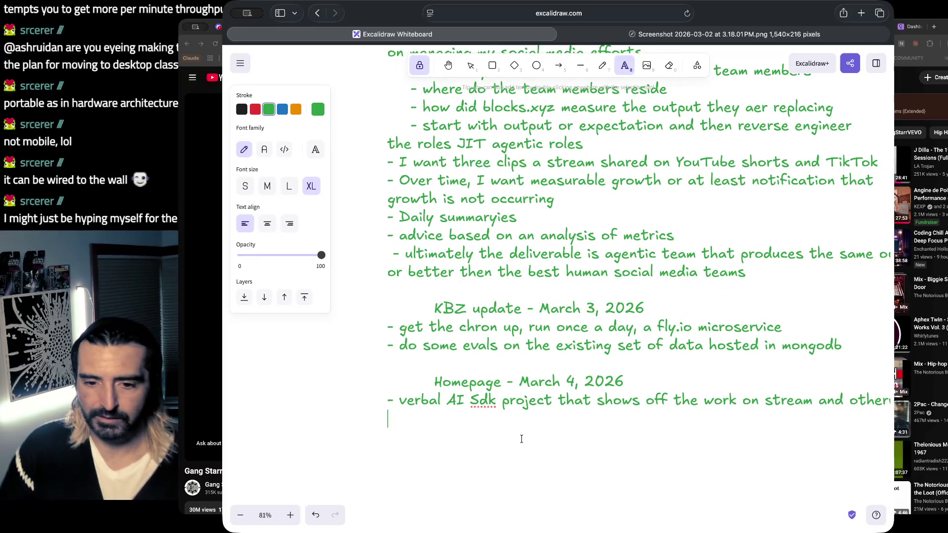
{"action": "key", "text": "BackSpace"}
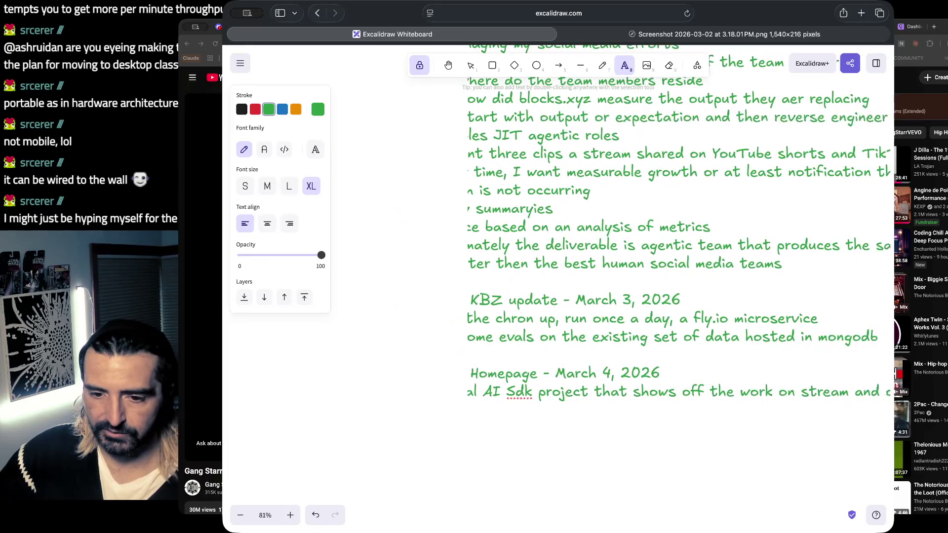
{"action": "right_click", "coordinate": [499, 438]}
{"action": "left_click", "coordinate": [380, 415]}
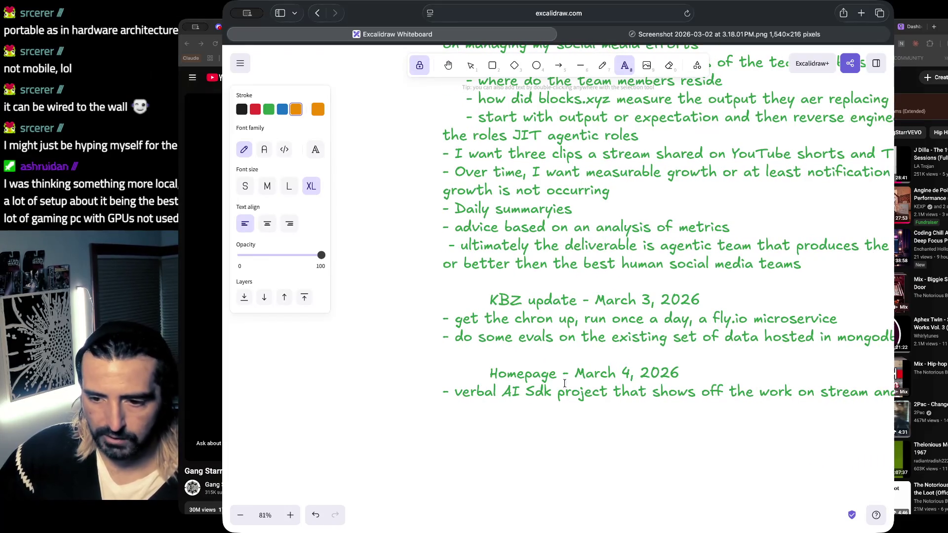
{"action": "scroll", "coordinate": [817, 394], "scroll_direction": "right", "scroll_amount": 5}
{"action": "left_click", "coordinate": [858, 388]}
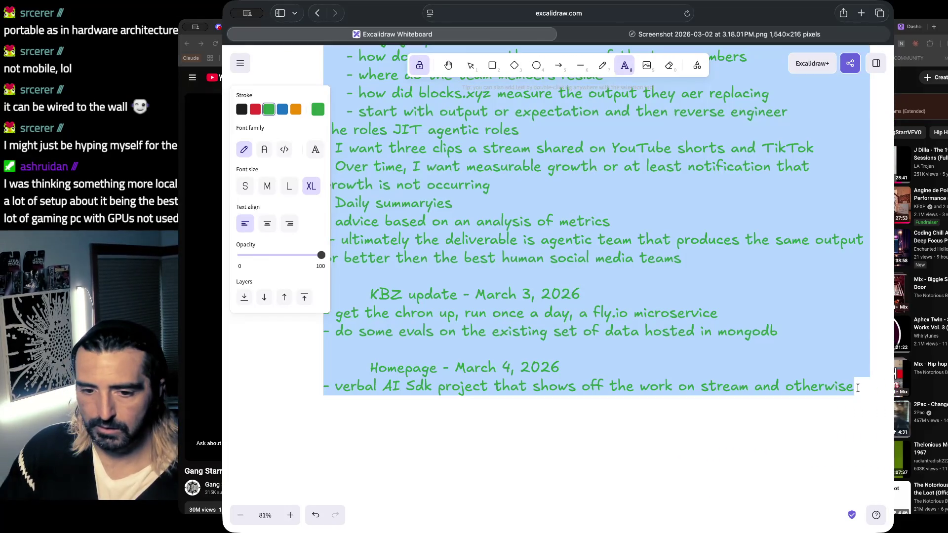
- Add a '- krystalmess.xyz' bullet under Homepage and indent a new line
{"action": "key", "text": "Return"}
{"action": "type", "text": "- krystaln"}
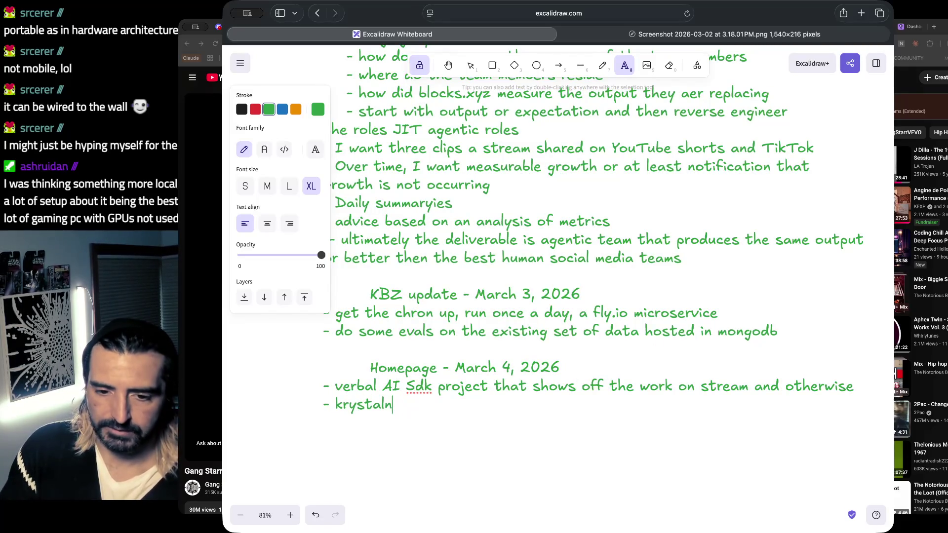
{"action": "type", "text": "mess.xyz"}
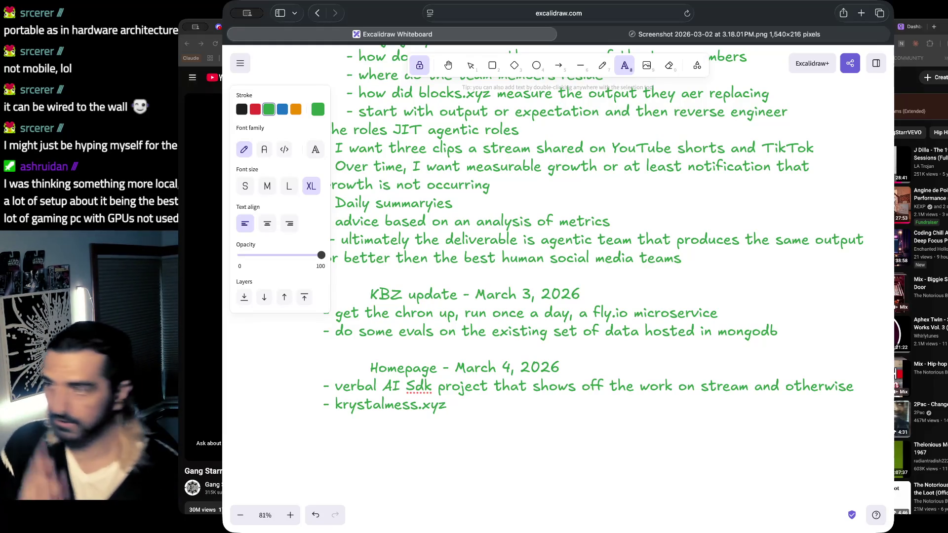
{"action": "key", "text": "Tab"}
{"action": "key", "text": "Tab"}
- Type the heading 'Thursday - March 5,2026 project kickoff -eve'
{"action": "type", "text": "T"}
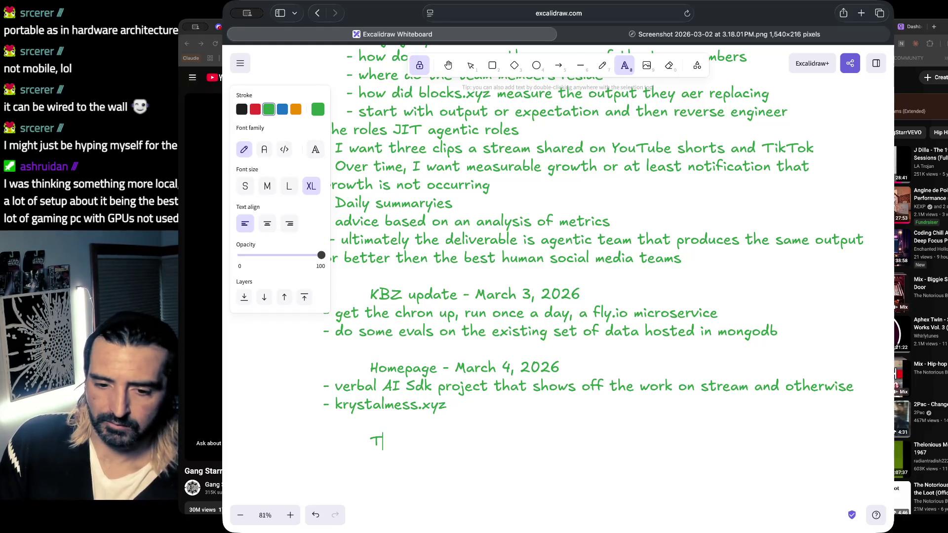
{"action": "type", "text": "yp"}
{"action": "key", "text": "BackSpace"}
{"action": "key", "text": "BackSpace"}
{"action": "type", "text": "yp"}
{"action": "key", "text": "BackSpace"}
{"action": "key", "text": "BackSpace"}
{"action": "type", "text": "hurd"}
{"action": "key", "text": "BackSpace"}
{"action": "type", "text": "sday - M"}
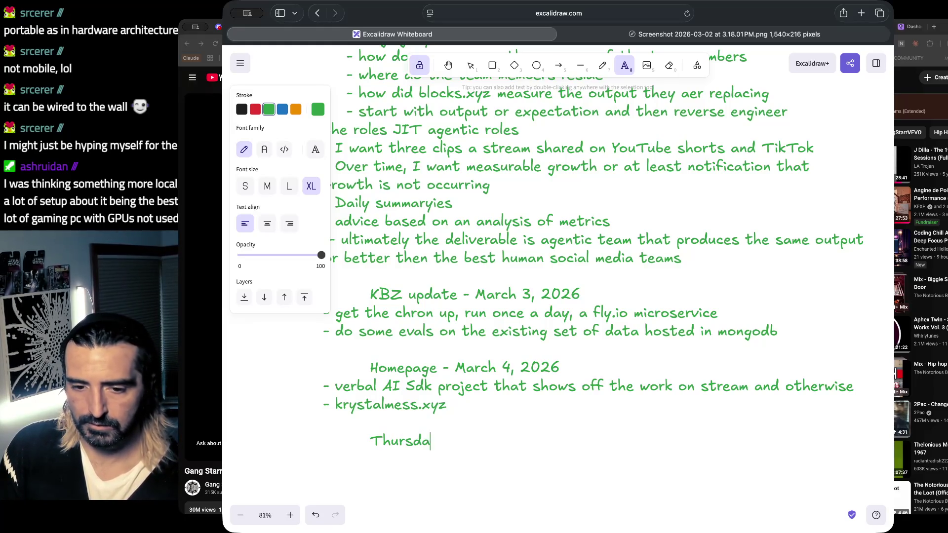
{"action": "type", "text": "Ar"}
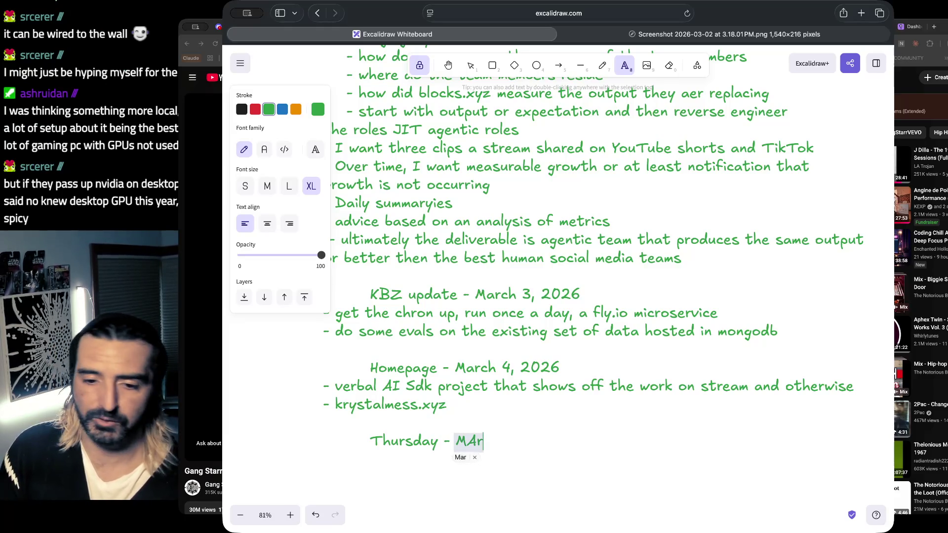
{"action": "key", "text": "BackSpace"}
{"action": "key", "text": "BackSpace"}
{"action": "type", "text": "arch 5,2026"}
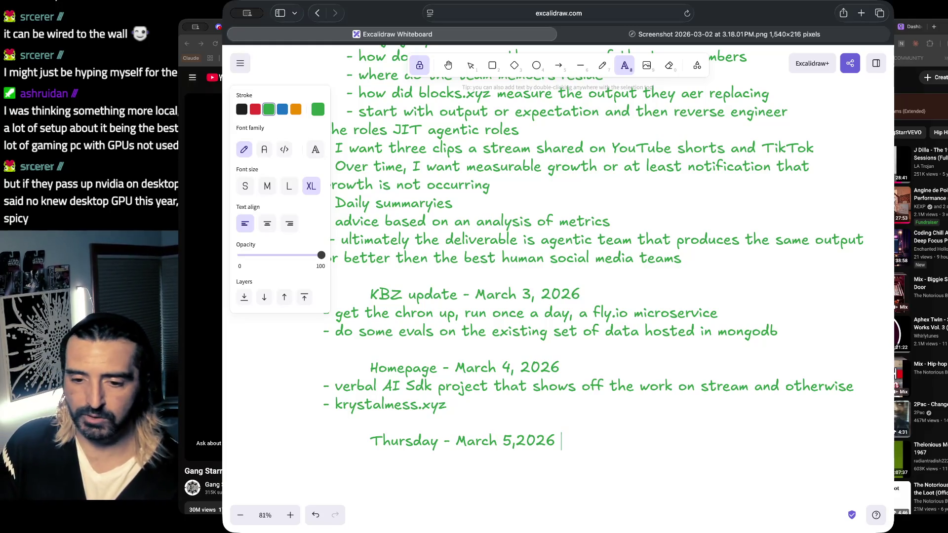
{"action": "type", "text": "p"}
{"action": "key", "text": "BackSpace"}
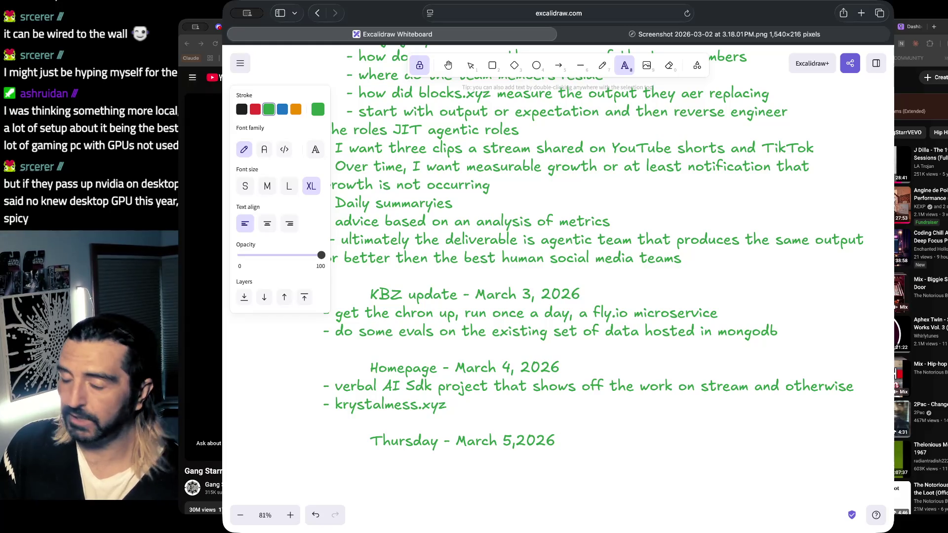
{"action": "type", "text": "pr"}
{"action": "key", "text": "BackSpace"}
{"action": "key", "text": "BackSpace"}
{"action": "type", "text": "projec"}
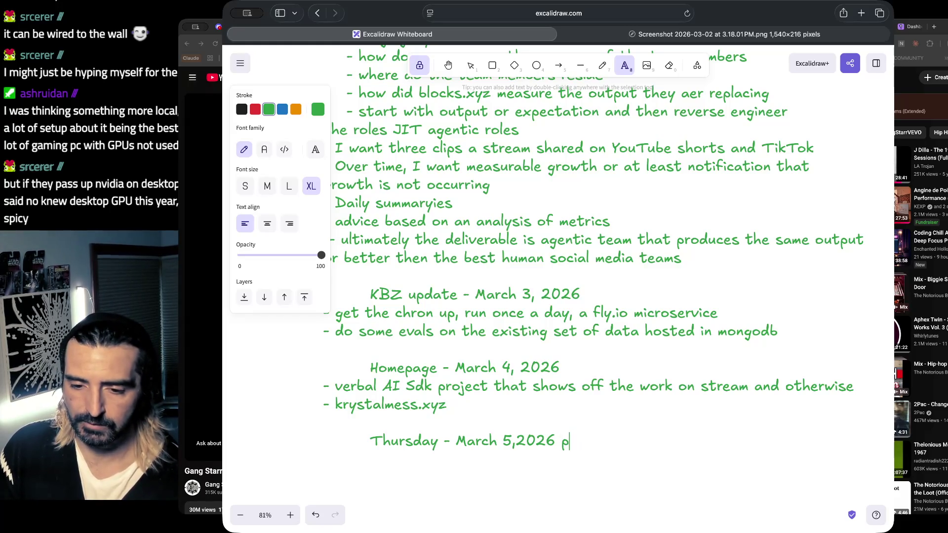
{"action": "type", "text": "t k"}
{"action": "key", "text": "BackSpace"}
{"action": "type", "text": "kickoff -event"}
{"action": "key", "text": "BackSpace"}
{"action": "key", "text": "BackSpace"}
- Start an indented Friday heading on the next line, currently reading 'Friday - M'
{"action": "key", "text": "Return"}
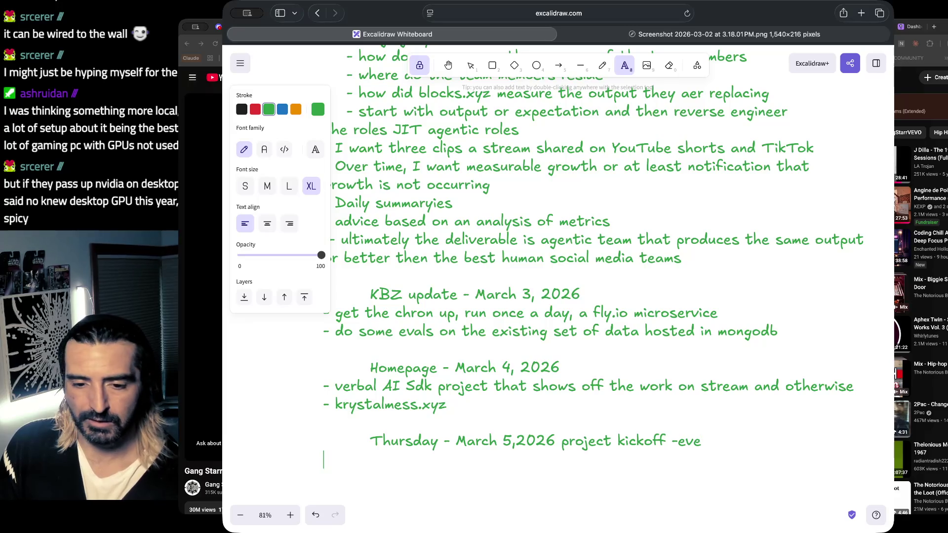
{"action": "key", "text": "Tab"}
{"action": "key", "text": "Tab"}
{"action": "type", "text": "FRiday"}
{"action": "key", "text": "BackSpace"}
{"action": "key", "text": "BackSpace"}
{"action": "key", "text": "BackSpace"}
{"action": "key", "text": "BackSpace"}
{"action": "key", "text": "BackSpace"}
{"action": "type", "text": "rdiay - MA"}
{"action": "key", "text": "BackSpace"}
- Complete the Friday heading as 'March 6,2026 project kickoff'
{"action": "type", "text": "arch "}
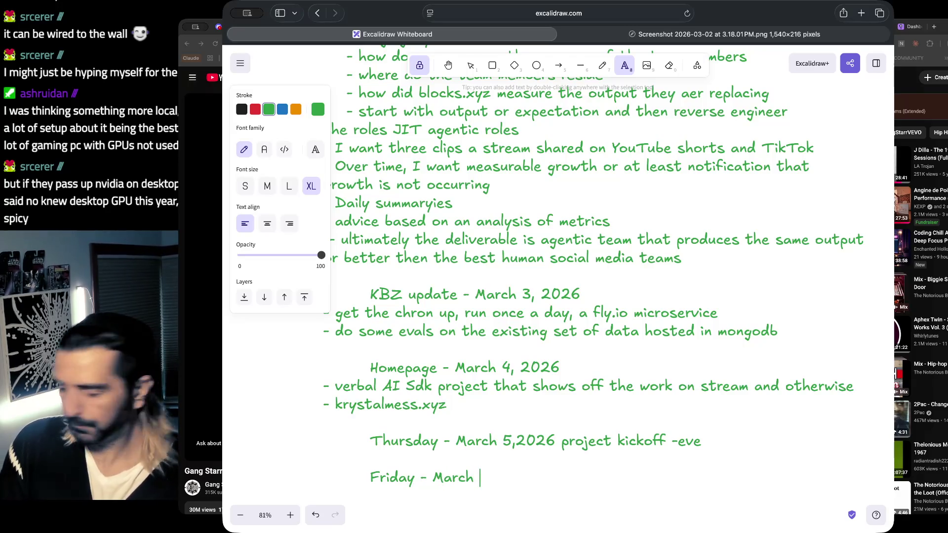
{"action": "type", "text": "6,2026"}
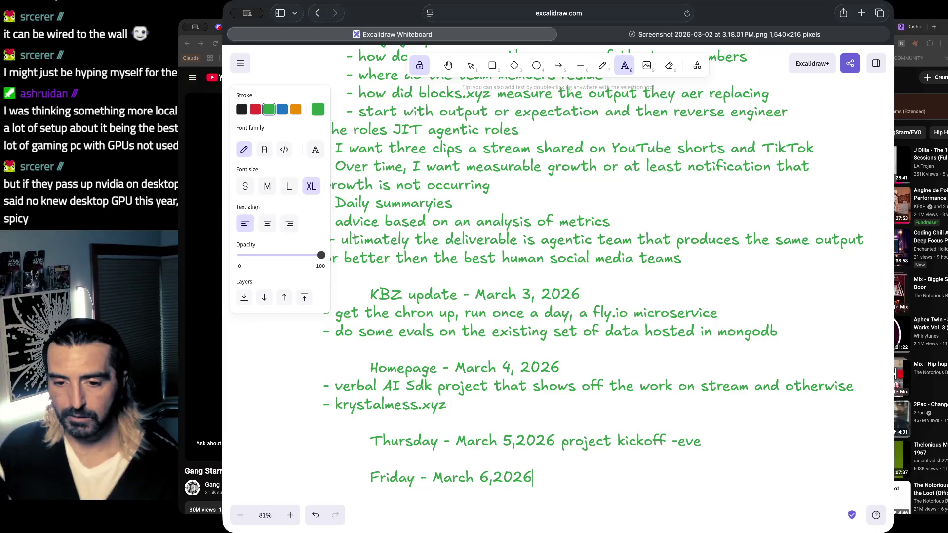
{"action": "type", "text": " project ko"}
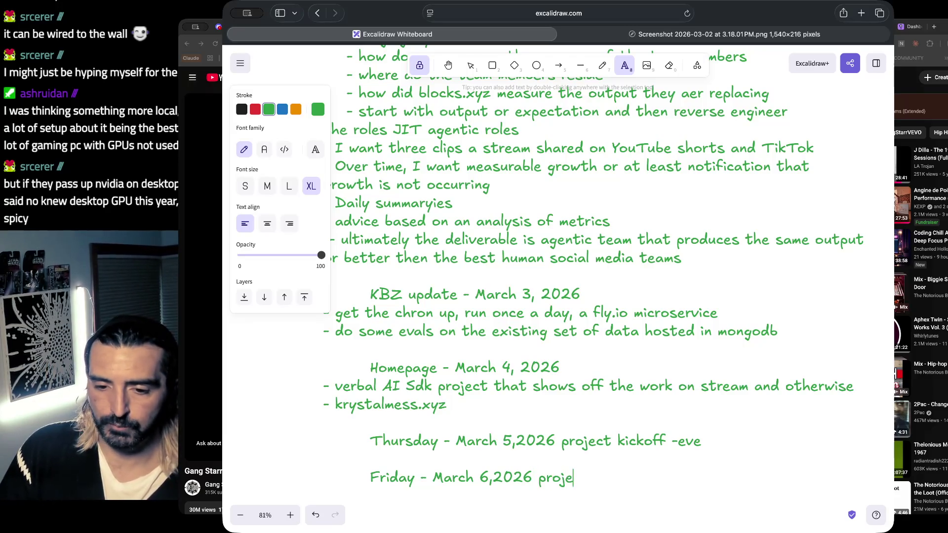
{"action": "key", "text": "BackSpace"}
{"action": "type", "text": "ickoff"}
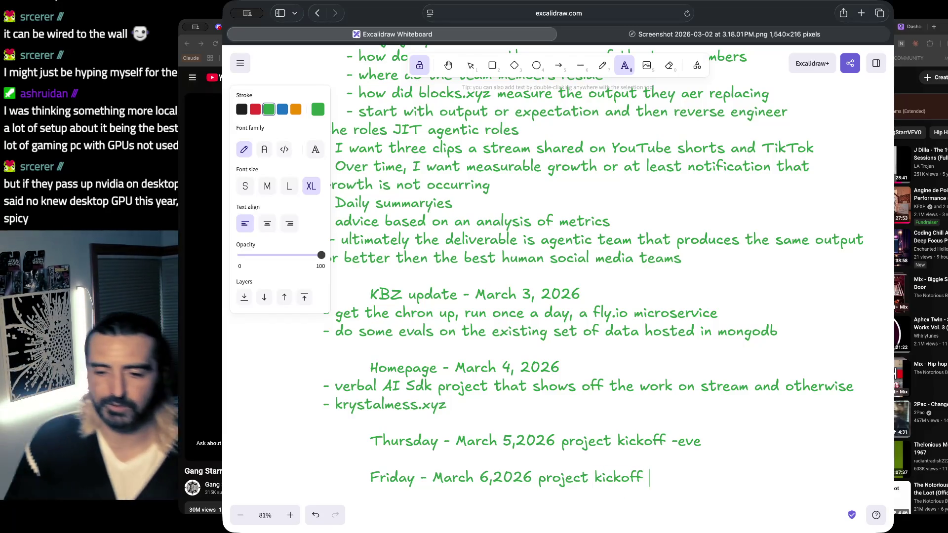
- Add the bullet '- expand clipception to be not a SASS project but a full agentic social media team'
{"action": "key", "text": "Return"}
{"action": "type", "text": "- "}
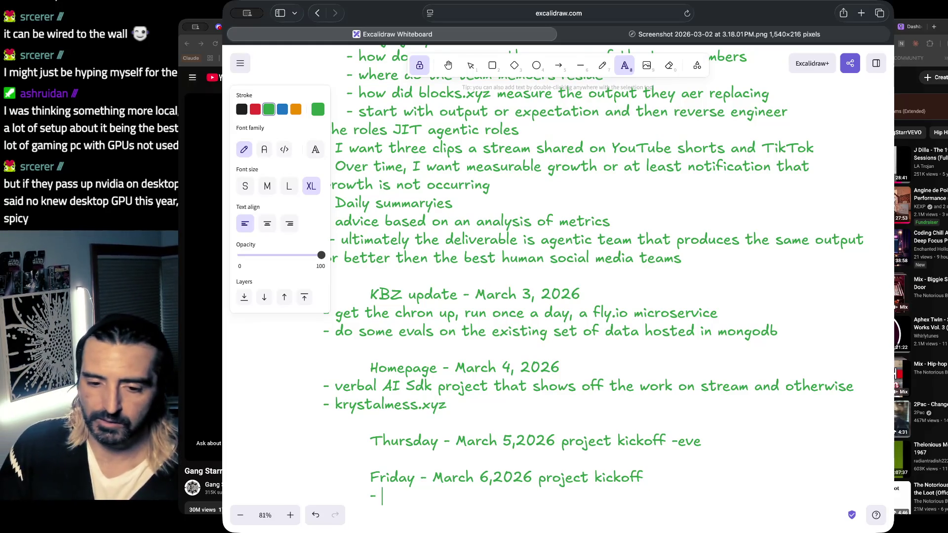
{"action": "type", "text": "expand clipepecti"}
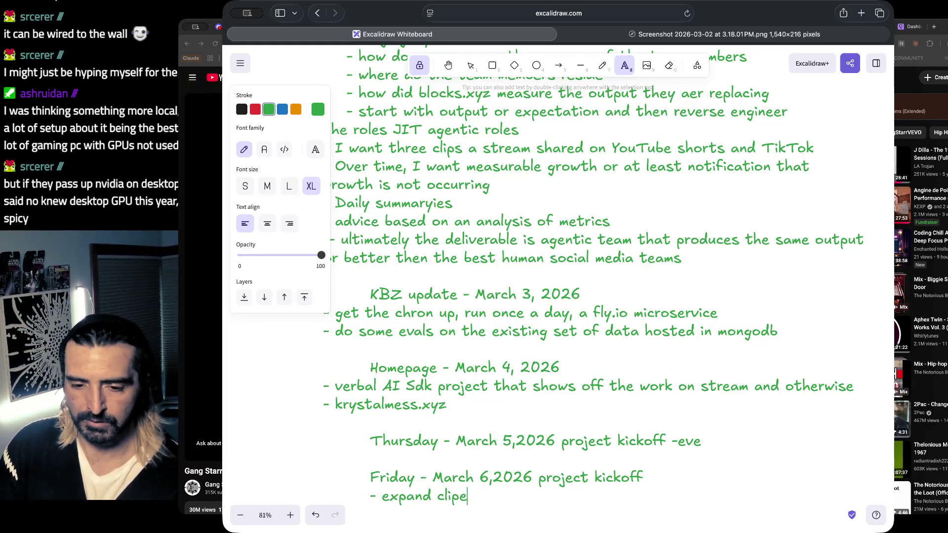
{"action": "key", "text": "BackSpace"}
{"action": "key", "text": "BackSpace"}
{"action": "key", "text": "BackSpace"}
{"action": "type", "text": "ception to"}
{"action": "key", "text": "BackSpace"}
{"action": "key", "text": "BackSpace"}
{"action": "key", "text": "BackSpace"}
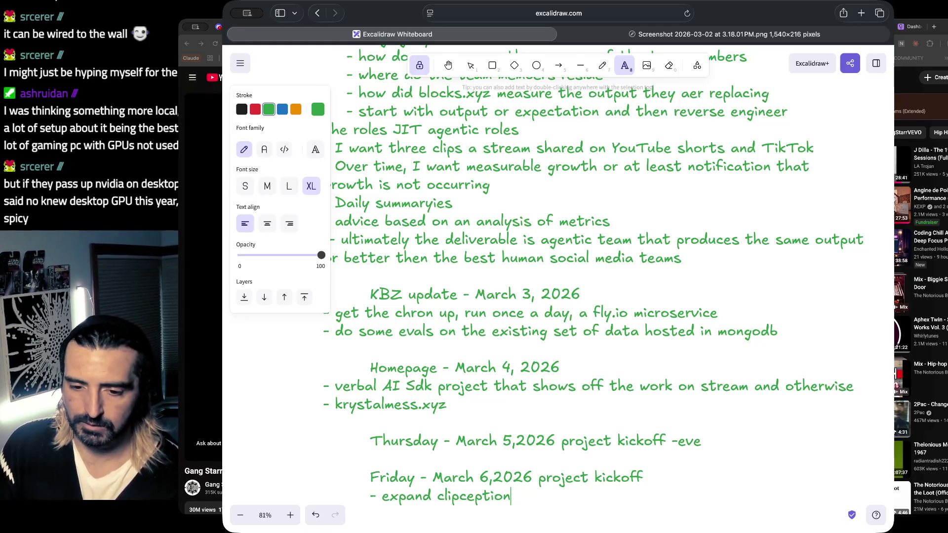
{"action": "type", "text": "to be not a "}
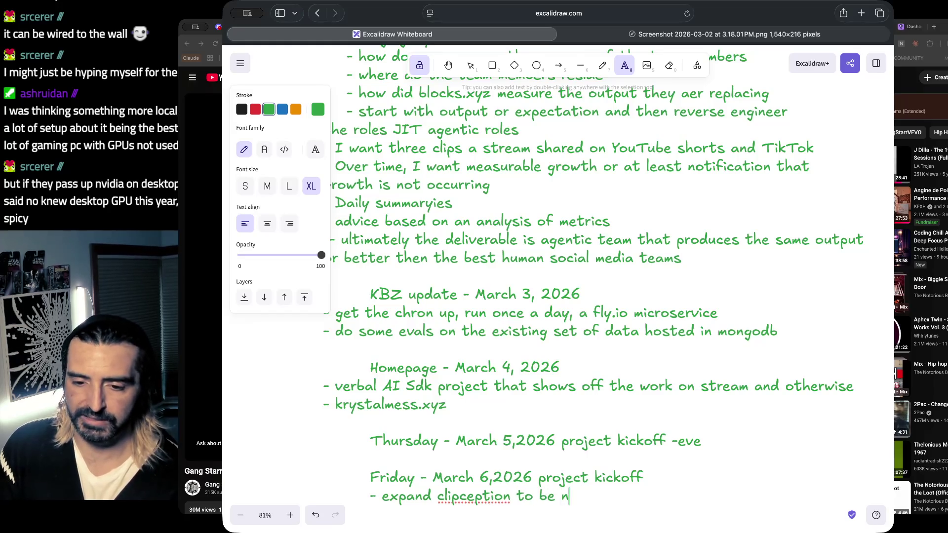
{"action": "type", "text": "SASS proemc"}
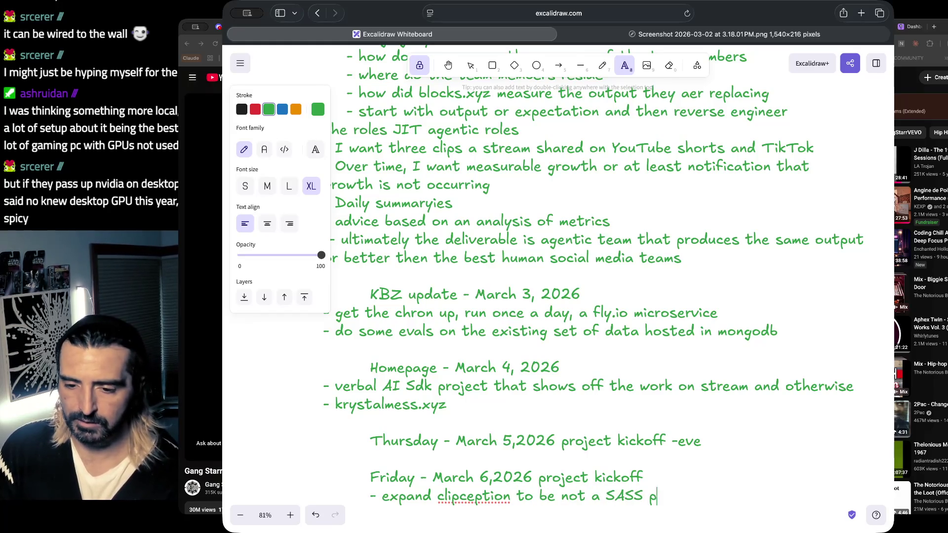
{"action": "key", "text": "BackSpace"}
{"action": "key", "text": "BackSpace"}
{"action": "key", "text": "BackSpace"}
{"action": "type", "text": "ject but"}
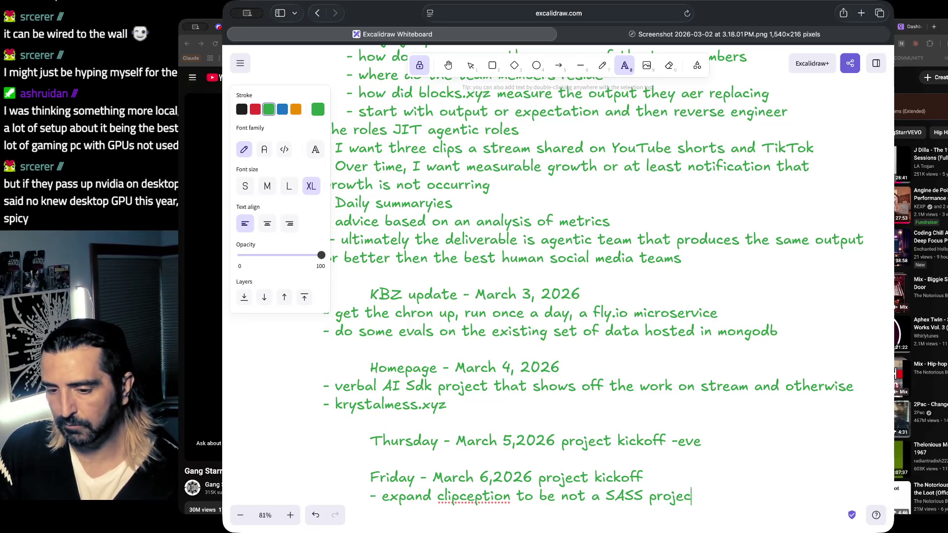
{"action": "type", "text": " a full"}
{"action": "key", "text": "Return"}
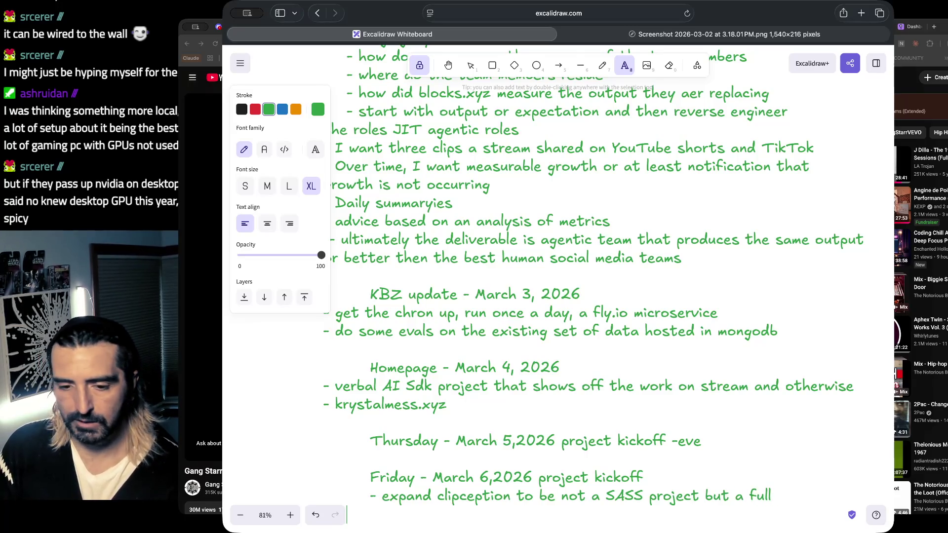
{"action": "type", "text": "agent"}
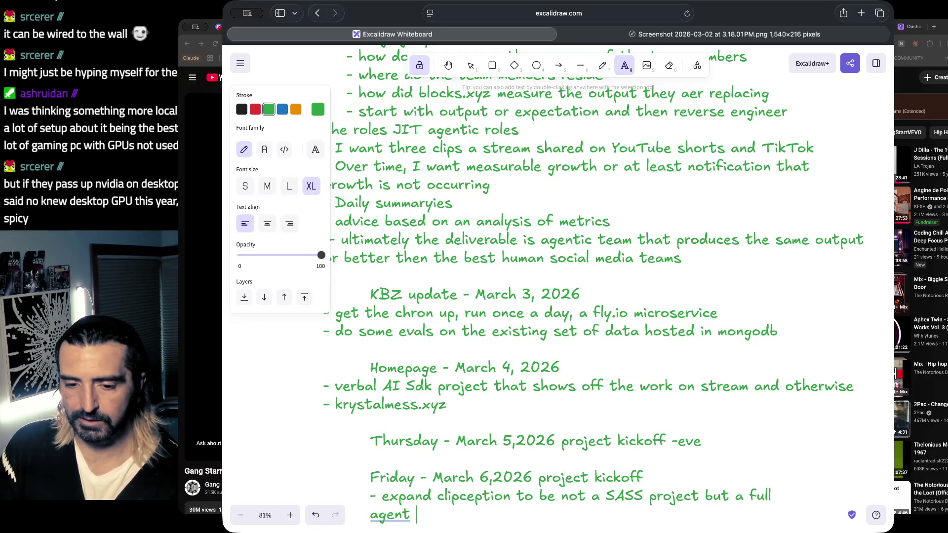
{"action": "type", "text": "ic social me"}
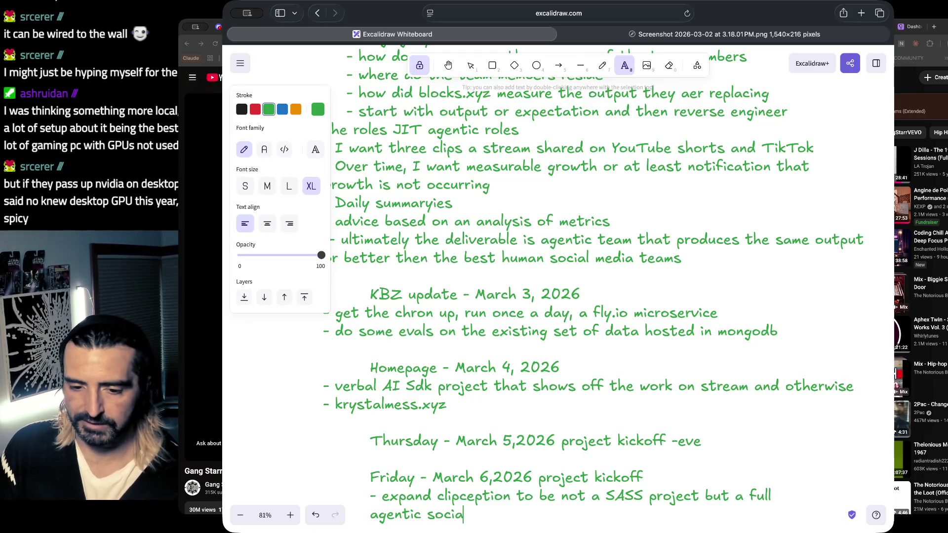
{"action": "type", "text": "dia team"}
{"action": "scroll", "coordinate": [592, 284], "scroll_direction": "down", "scroll_amount": 3}
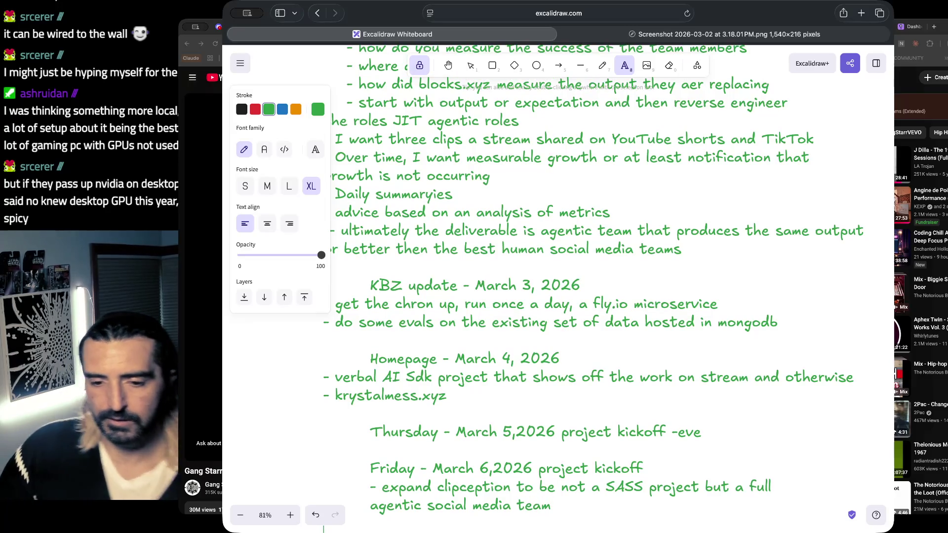
{"action": "key", "text": "Return"}
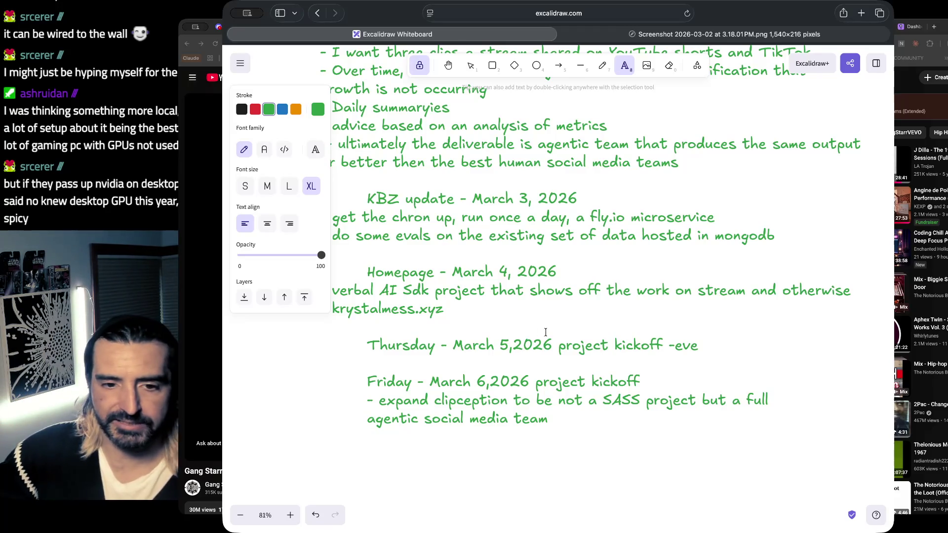
{"action": "left_click", "coordinate": [296, 109]}
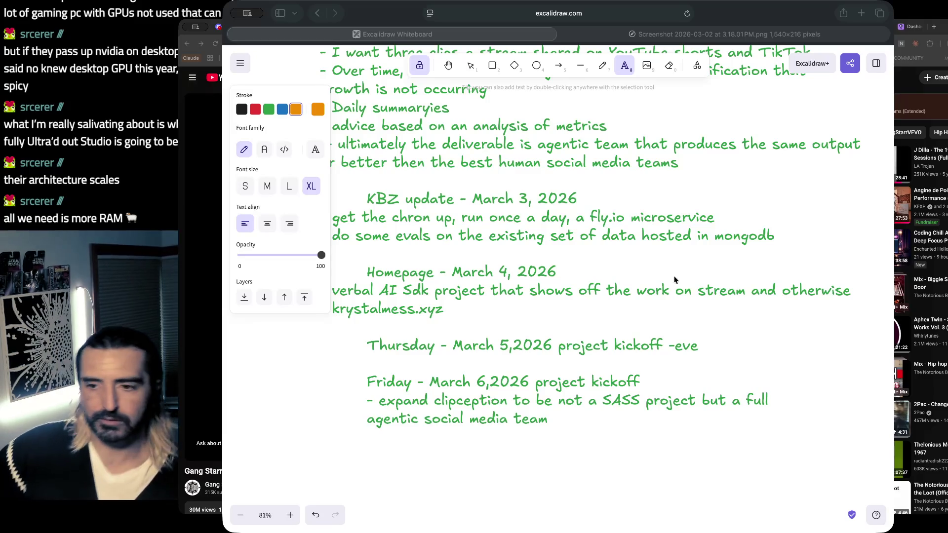
{"action": "scroll", "coordinate": [566, 236], "scroll_direction": "up", "scroll_amount": 6}
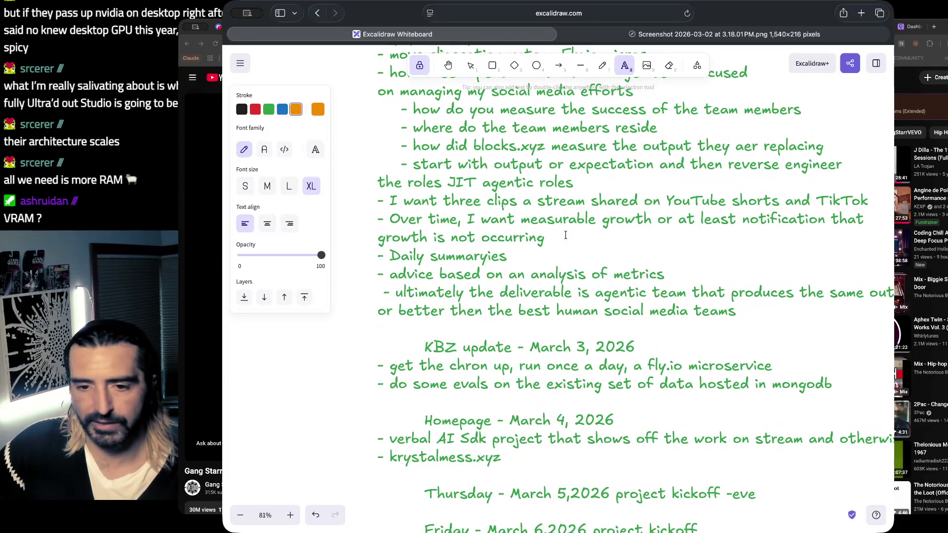
{"action": "scroll", "coordinate": [566, 235], "scroll_direction": "down", "scroll_amount": 4}
{"action": "scroll", "coordinate": [566, 235], "scroll_direction": "down", "scroll_amount": 2}
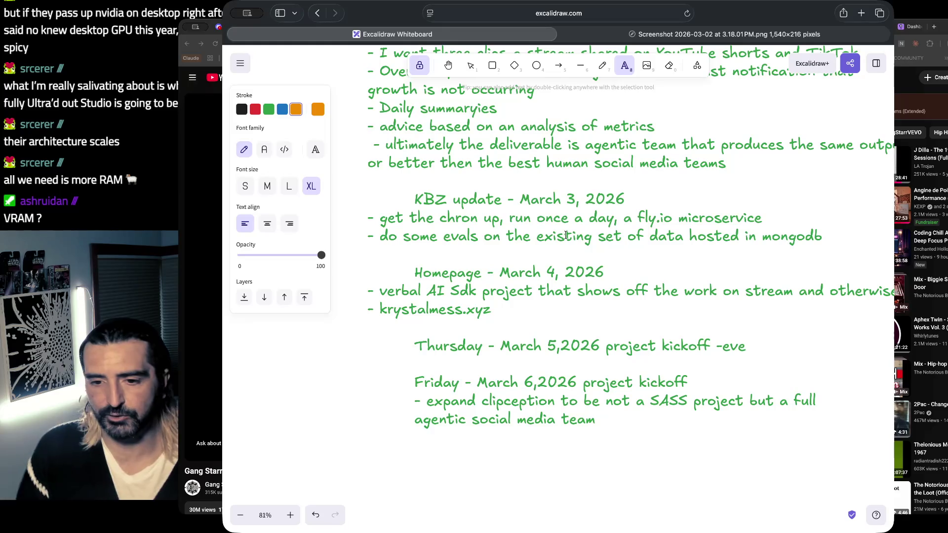
{"action": "left_click", "coordinate": [746, 341]}
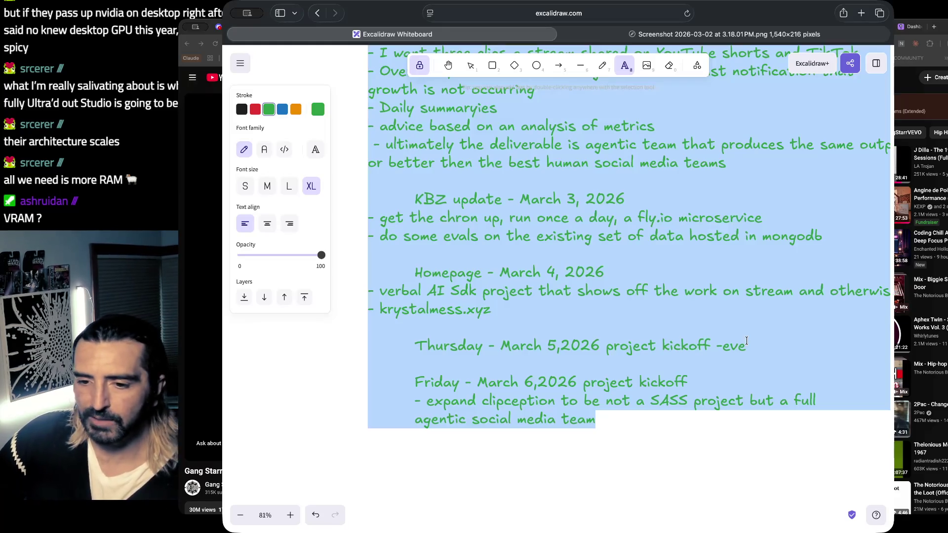
- Add a Thursday bullet: 'what are the measurable s, a flat list of output that can be measured'
{"action": "left_click", "coordinate": [748, 343]}
{"action": "key", "text": "Return"}
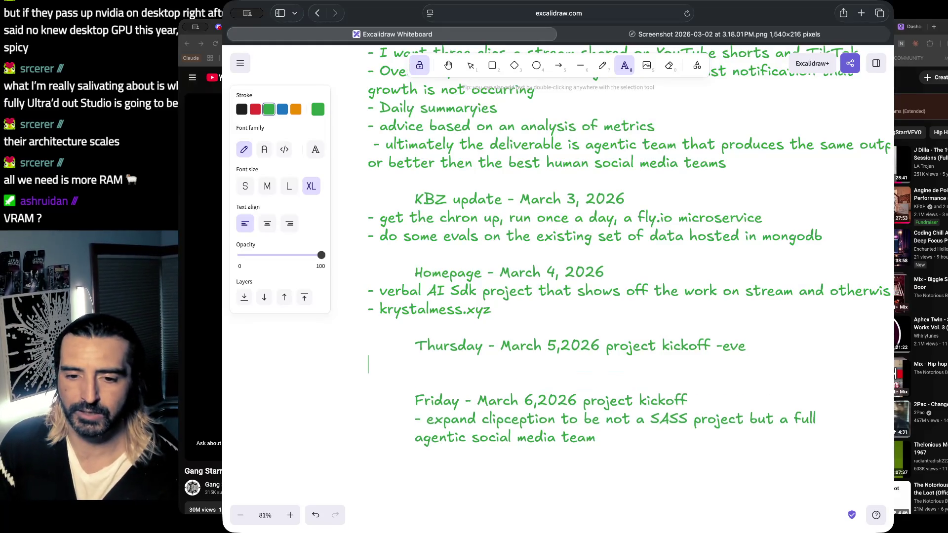
{"action": "type", "text": "- "}
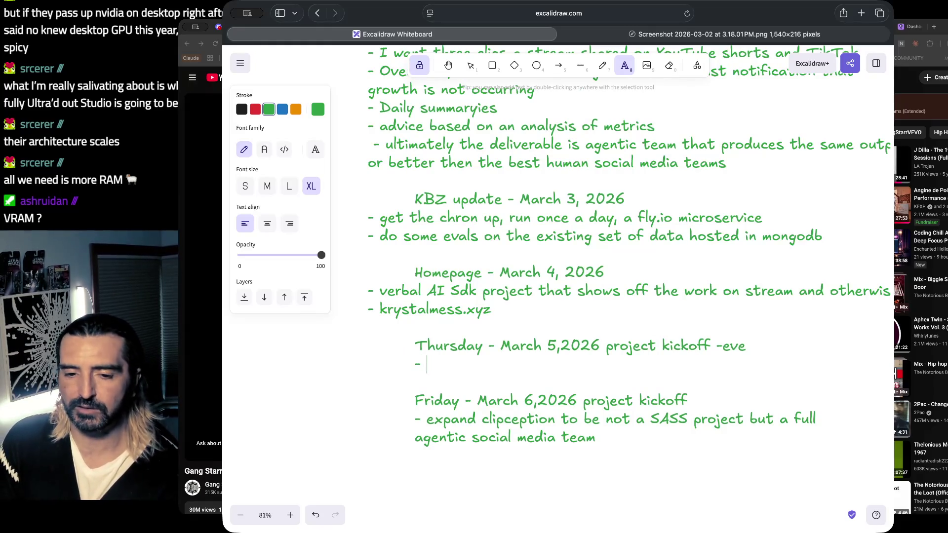
{"action": "type", "text": "what are the ma"}
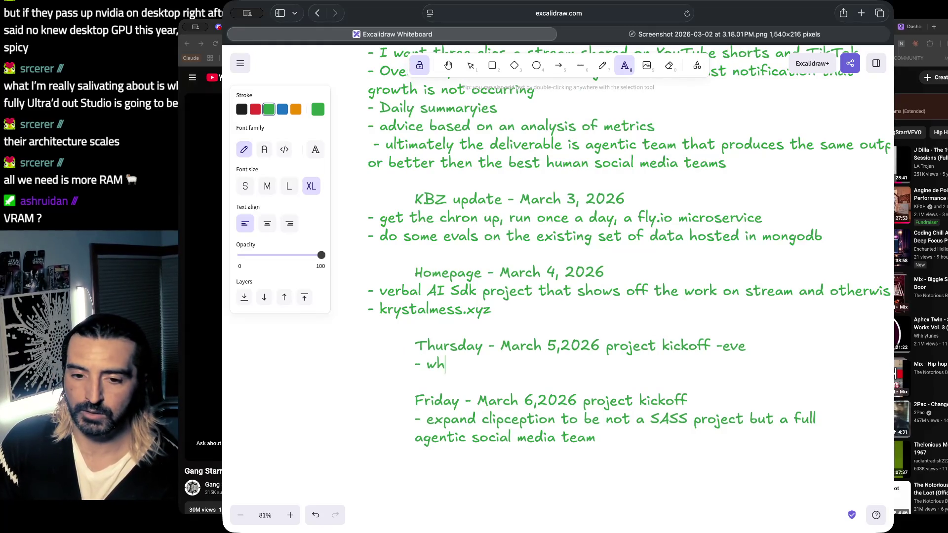
{"action": "key", "text": "BackSpace"}
{"action": "type", "text": "easurable "}
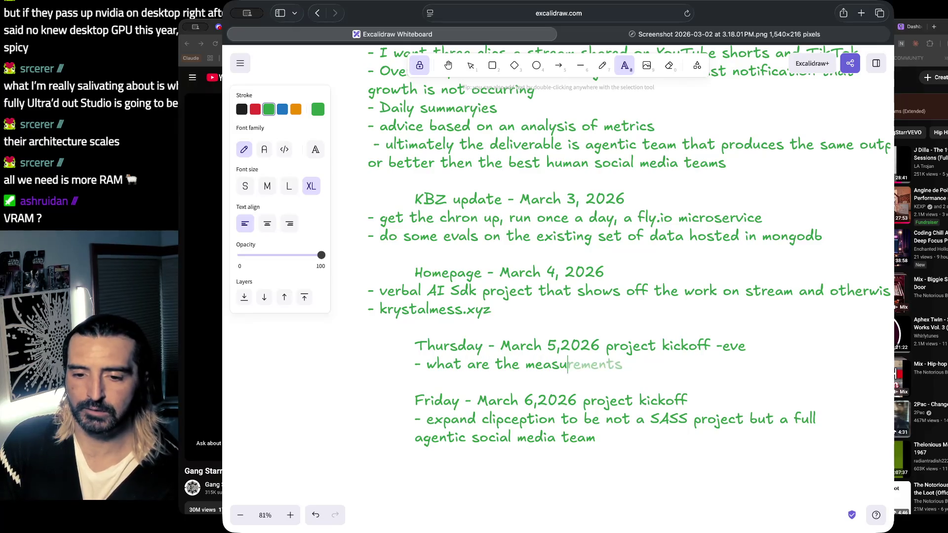
{"action": "type", "text": "s, a fl"}
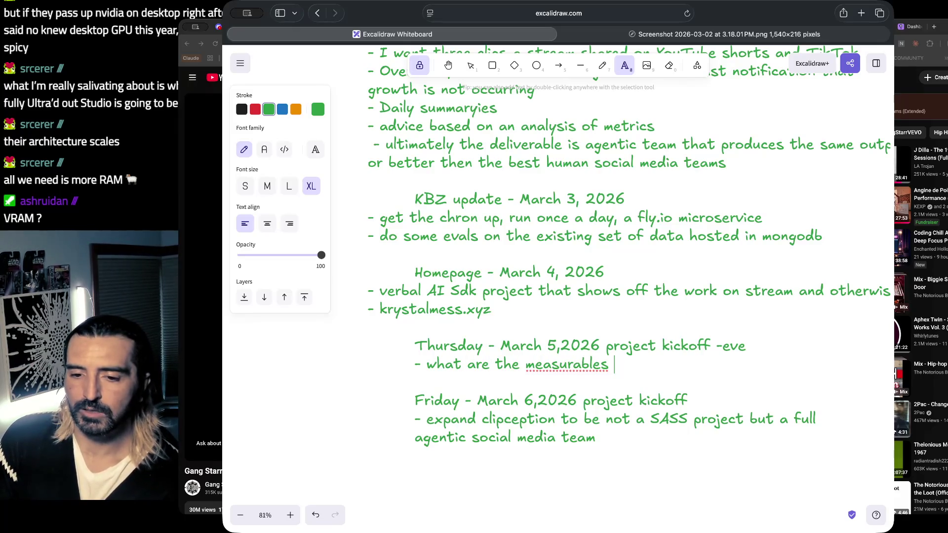
{"action": "type", "text": "at list of me"}
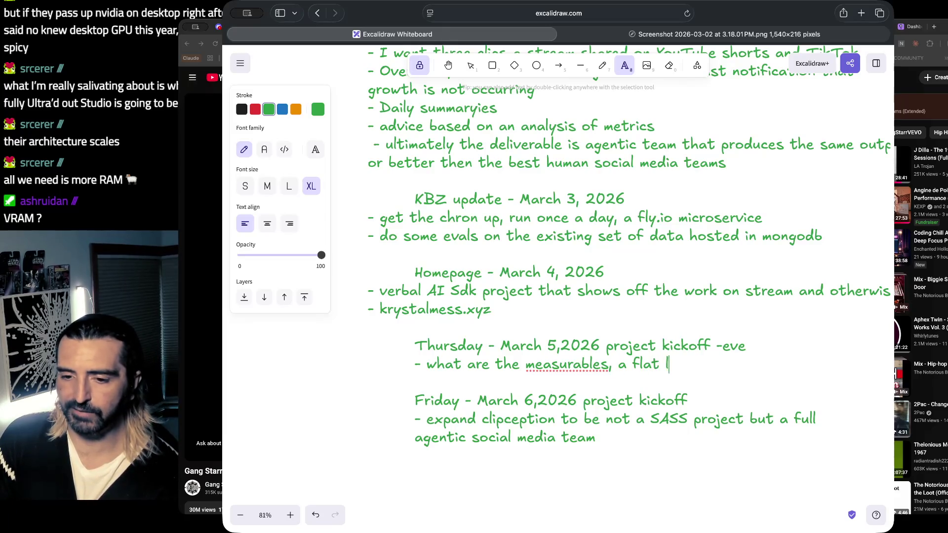
{"action": "key", "text": "BackSpace"}
{"action": "key", "text": "BackSpace"}
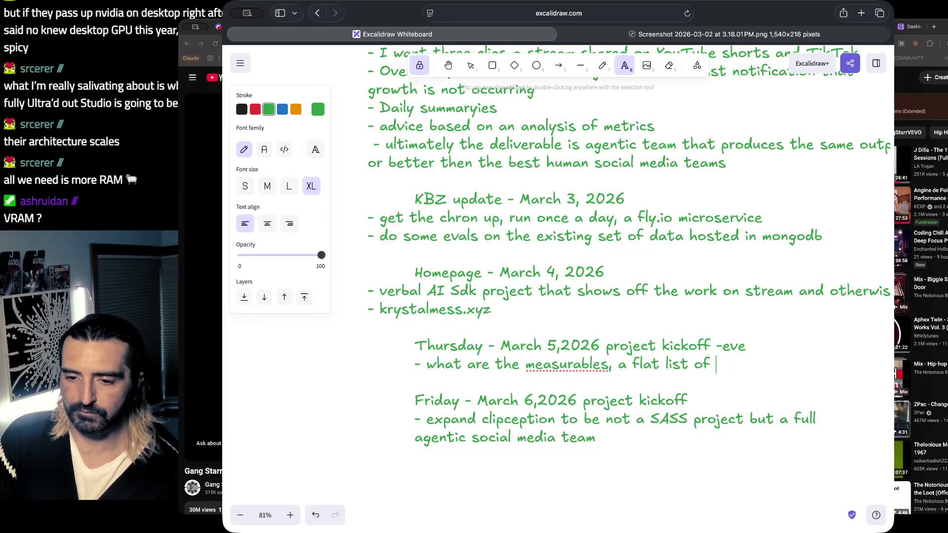
{"action": "type", "text": "output that can b"}
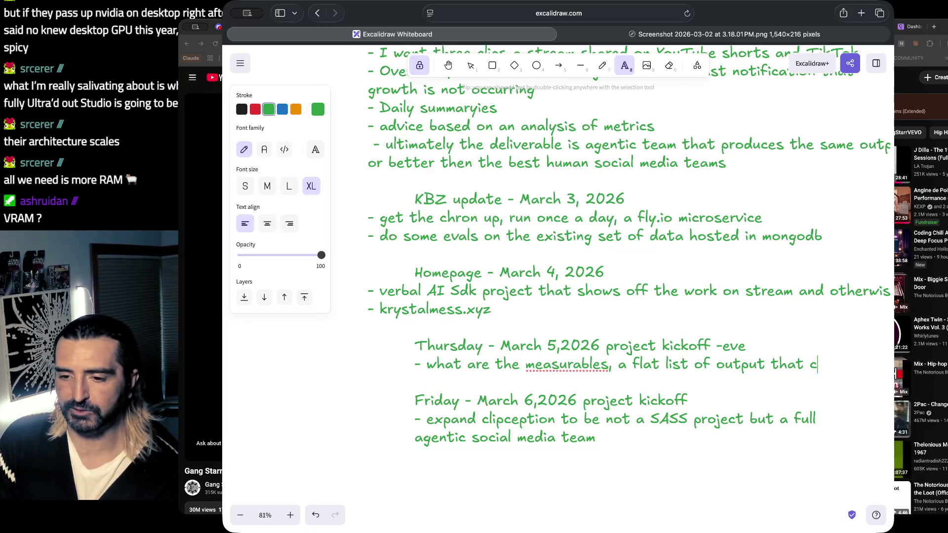
{"action": "type", "text": "e measured"}
- Add an indented bullet '- what type of budget should we expect'
{"action": "key", "text": "Return"}
{"action": "type", "text": "-"}
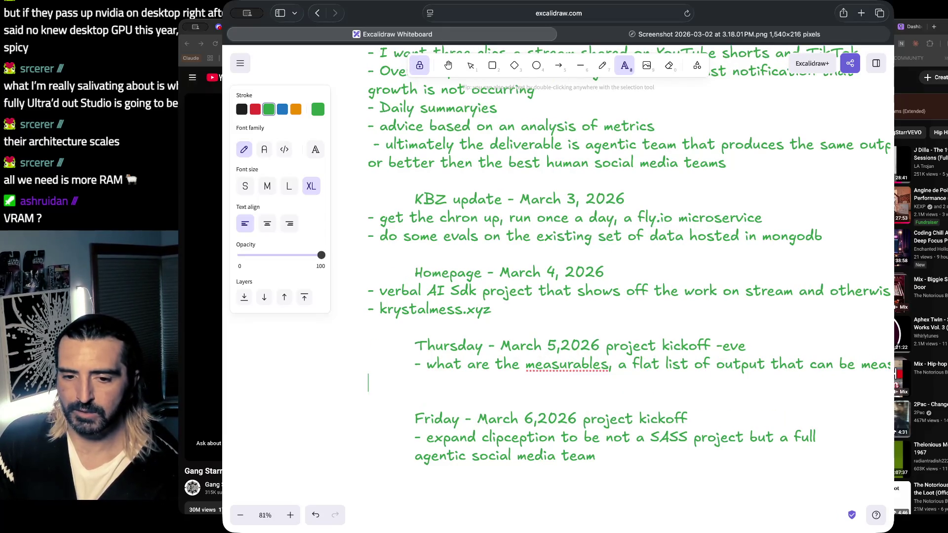
{"action": "key", "text": "BackSpace"}
{"action": "key", "text": "Tab"}
{"action": "key", "text": "Tab"}
{"action": "type", "text": "- what "}
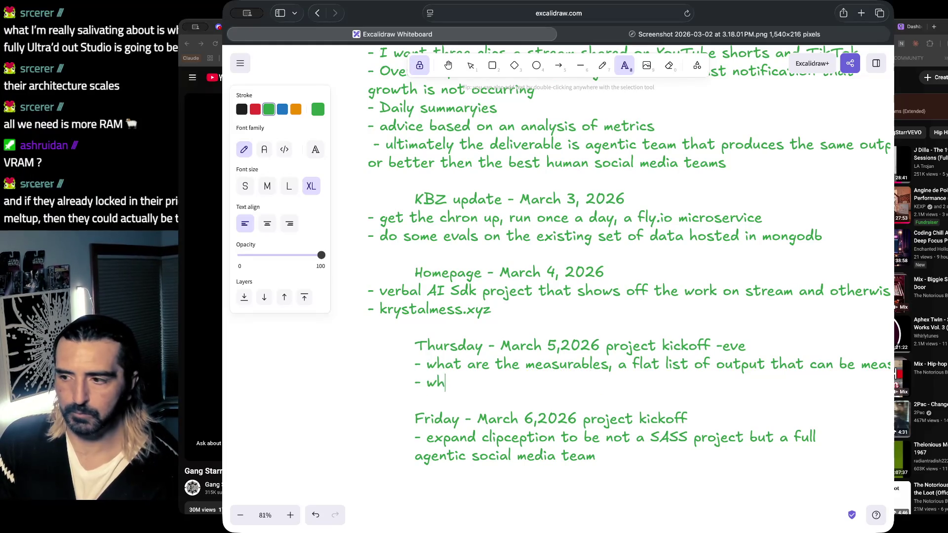
{"action": "type", "text": "type of"}
{"action": "key", "text": "BackSpace"}
{"action": "key", "text": "BackSpace"}
{"action": "key", "text": "BackSpace"}
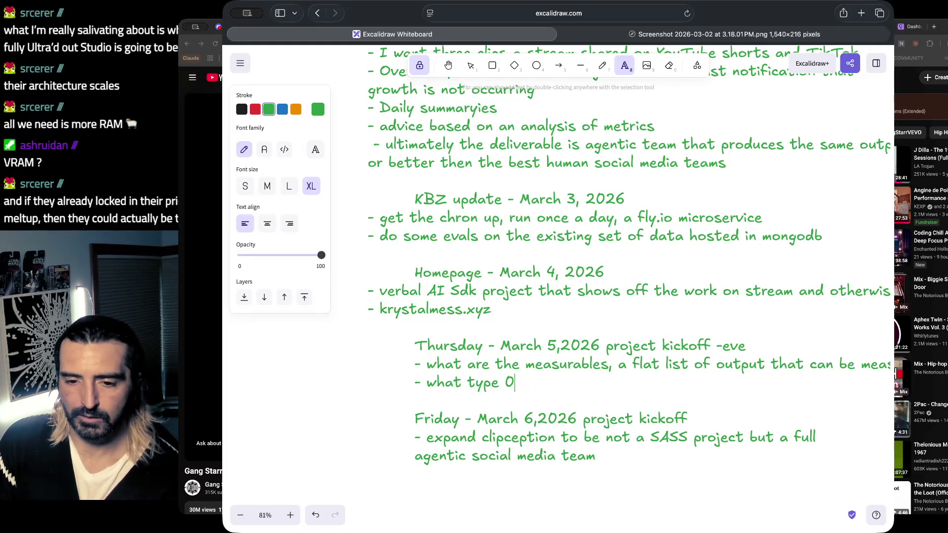
{"action": "type", "text": "of budget "}
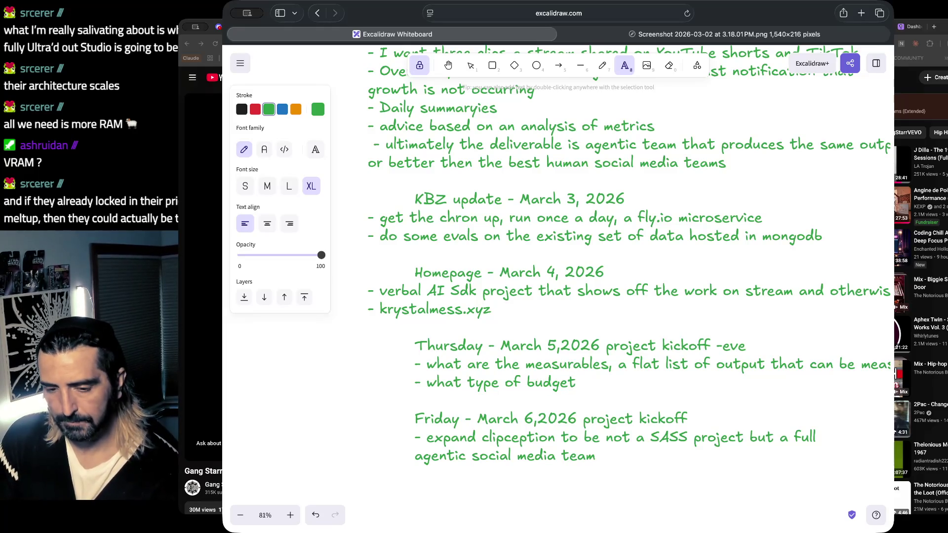
{"action": "type", "text": "sho"}
{"action": "key", "text": "BackSpace"}
{"action": "key", "text": "BackSpace"}
{"action": "key", "text": "BackSpace"}
{"action": "type", "text": "should "}
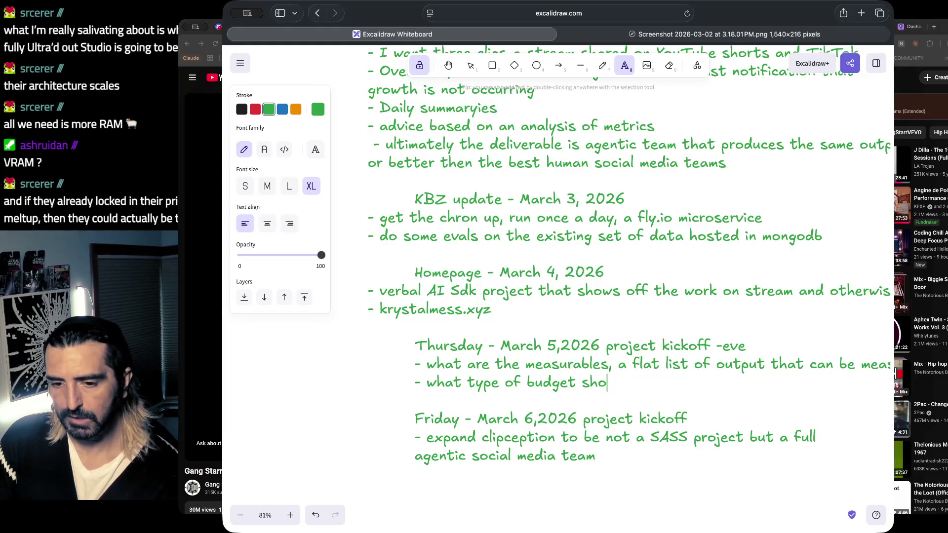
{"action": "type", "text": "we expect"}
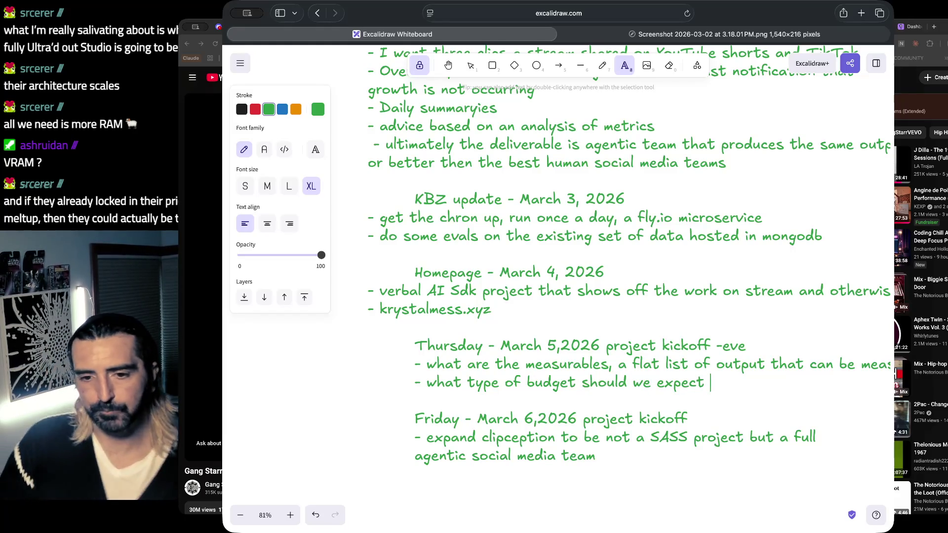